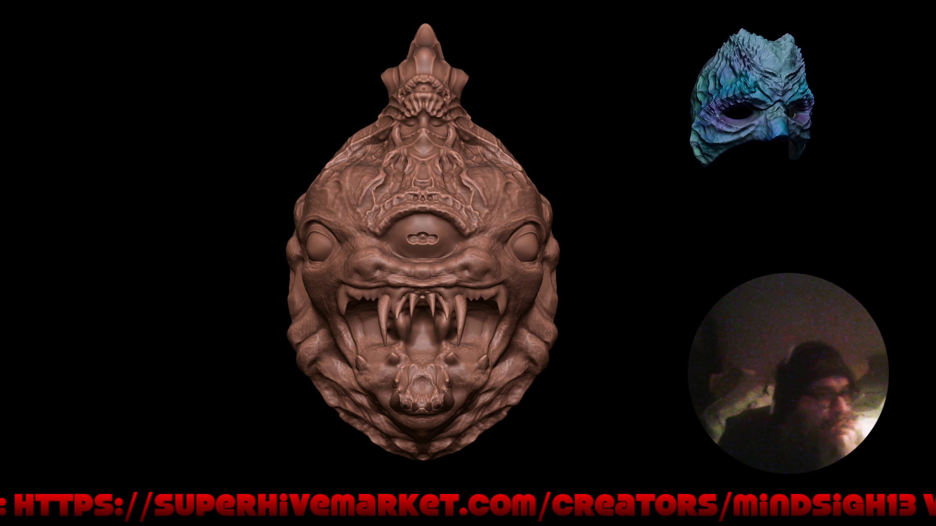
scroll(615, 279, up, 2)
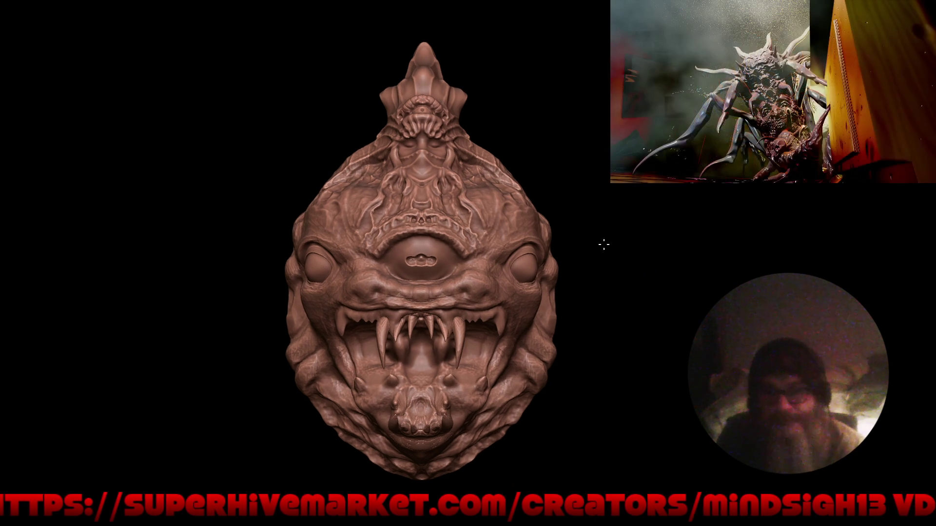
scroll(515, 149, up, 3)
scroll(483, 190, up, 3)
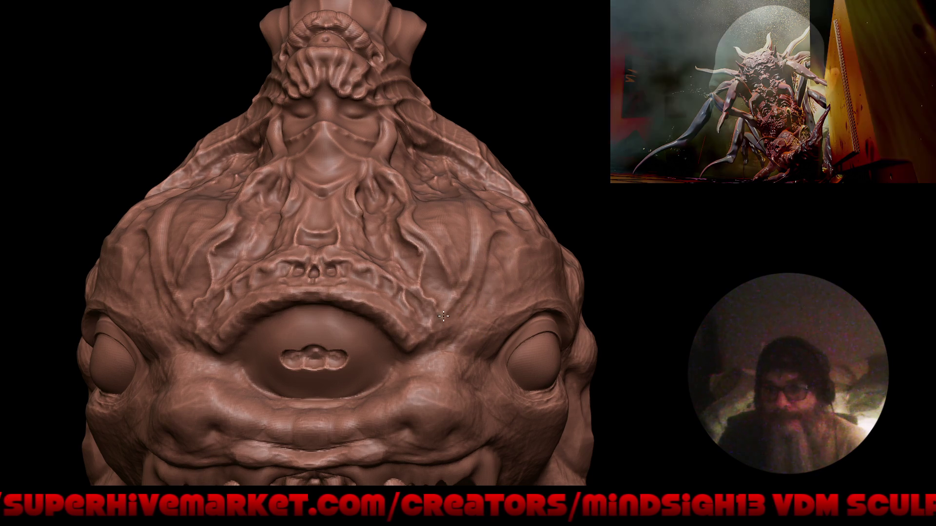
scroll(476, 279, up, 3)
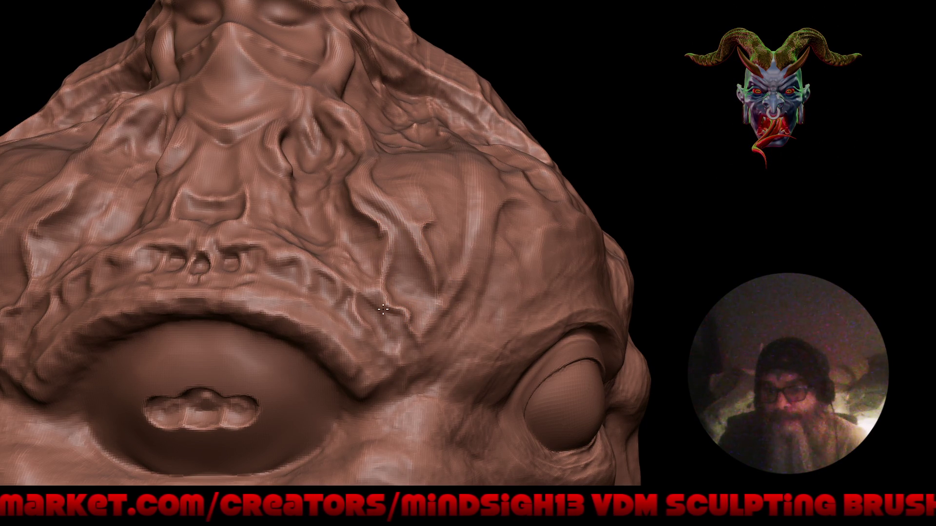
Carve Draw Sharp wrinkle strokes into the eye-socket area of the creature head's face
key(f)
mouse_move(368, 235)
right_down()
mouse_move(462, 291)
mouse_move(440, 242)
right_up()
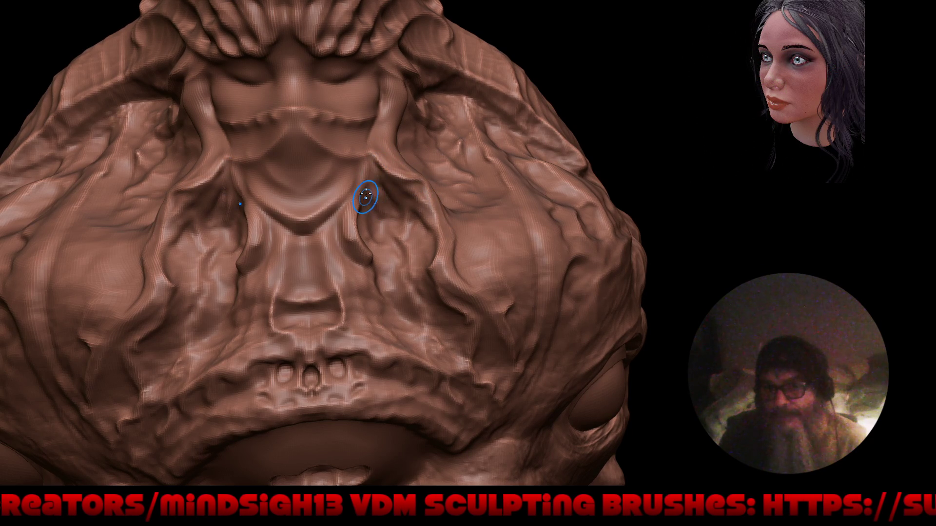
mouse_move(389, 188)
right_down()
mouse_move(461, 269)
mouse_move(364, 187)
right_up()
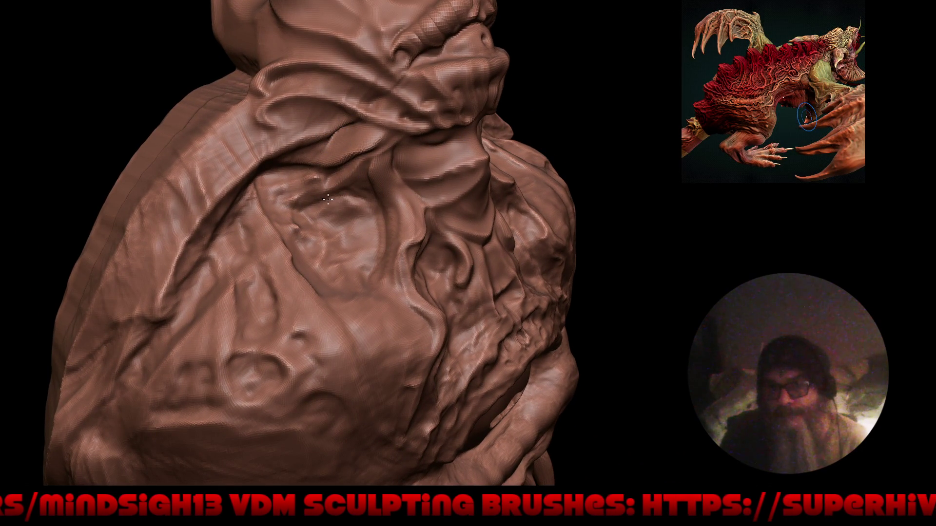
drag(331, 209, 359, 275)
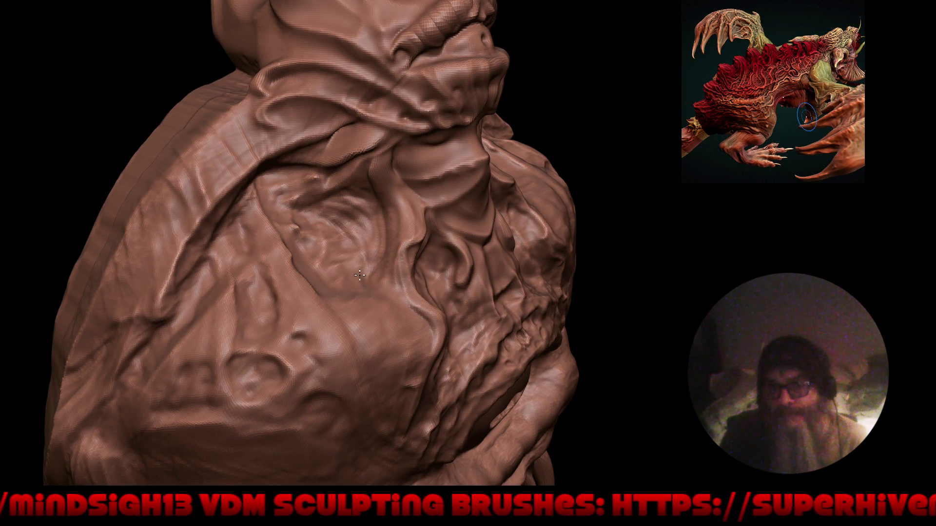
Check the new wrinkles from front and side views of the head
mouse_move(333, 197)
right_down()
mouse_move(343, 263)
mouse_move(219, 279)
right_up()
ctrl+right_drag(344, 293, 359, 172)
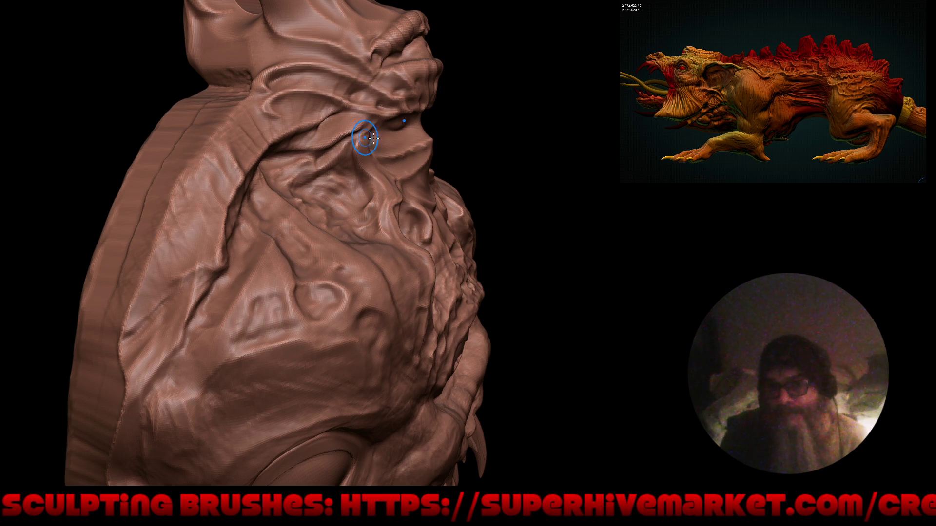
middle_drag(375, 137, 376, 151)
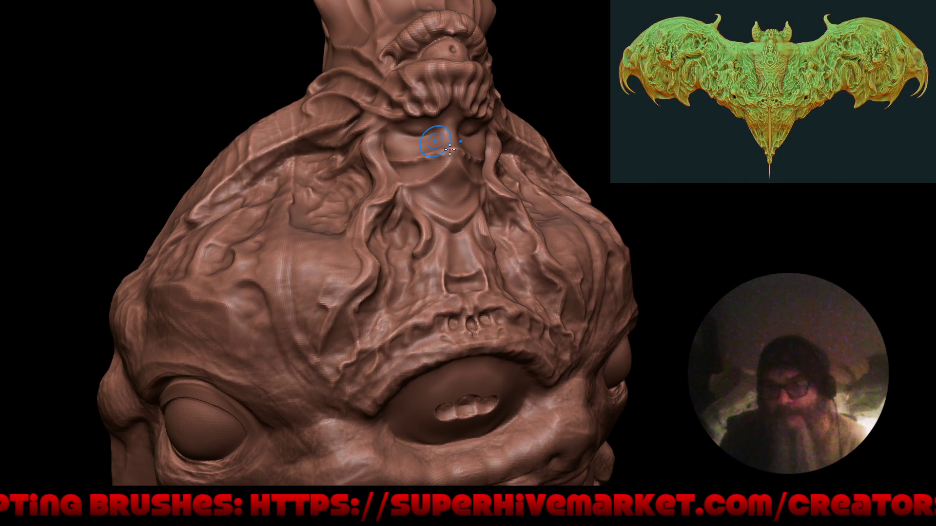
scroll(435, 163, down, 4)
Inspect the head sculpt from front, underside and three-quarter views
middle_drag(438, 219, 453, 241)
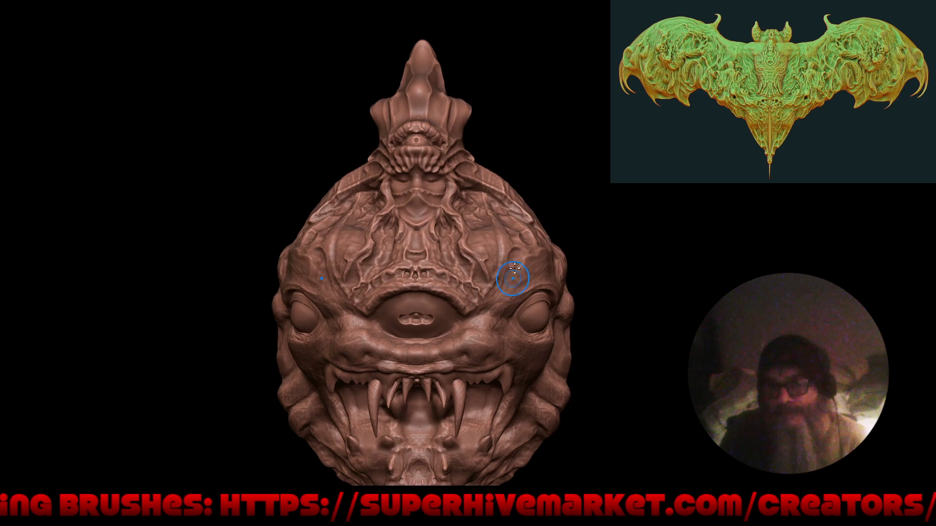
scroll(455, 156, up, 4)
middle_drag(455, 156, 438, 190)
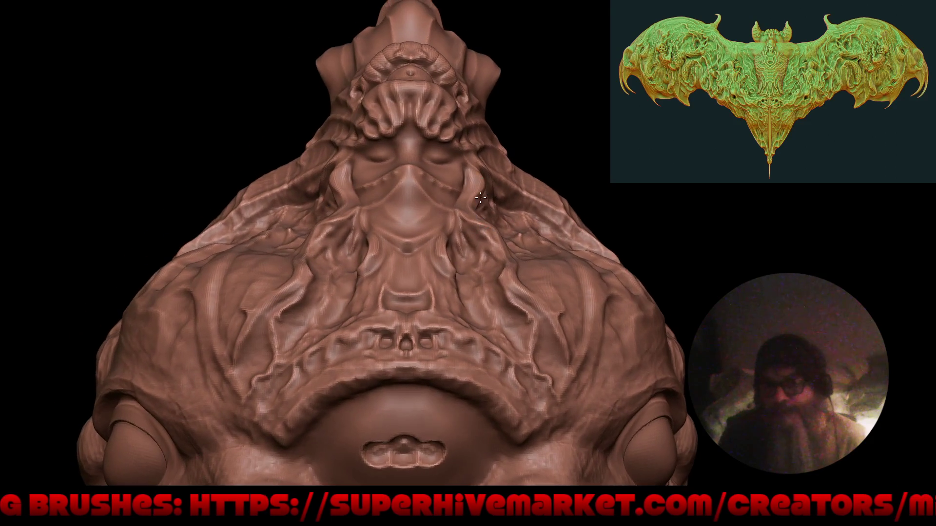
scroll(414, 97, up, 3)
scroll(415, 97, up, 2)
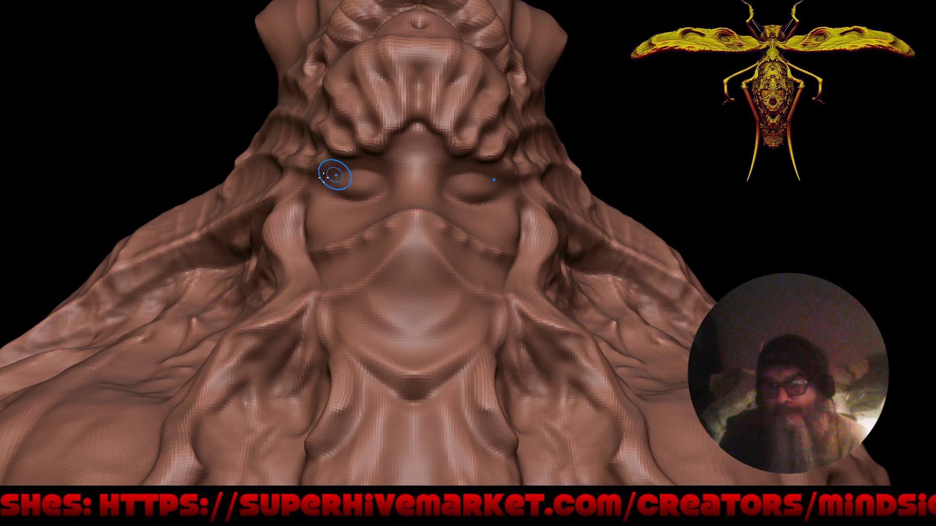
scroll(406, 157, down, 5)
mouse_move(407, 219)
middle_down()
mouse_move(465, 276)
mouse_move(414, 285)
middle_up()
scroll(464, 276, up, 3)
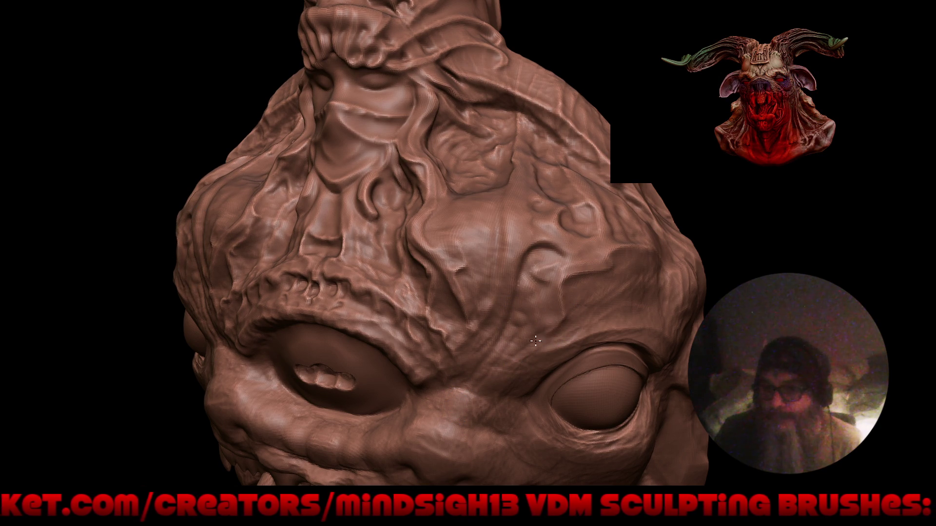
key(f)
right_drag(529, 404, 594, 373)
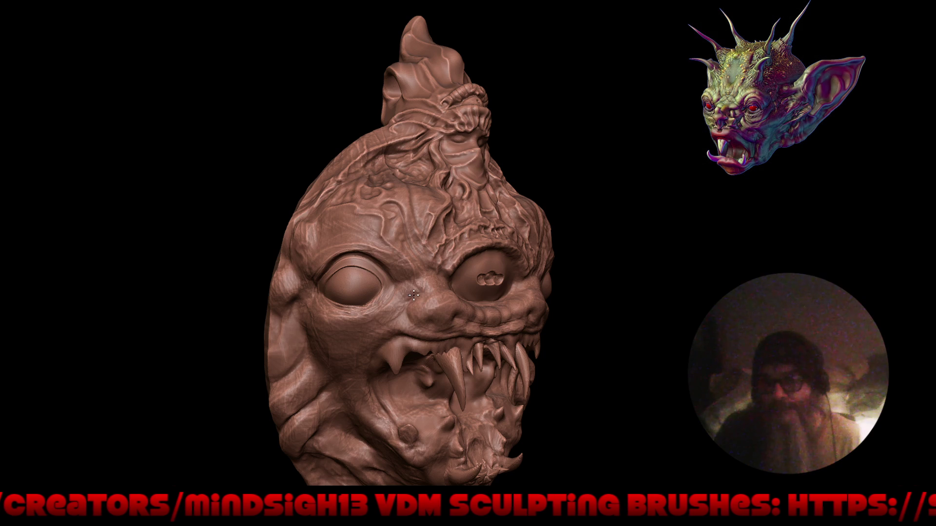
Review the side profile, then restore the full interface around the saved Cameo.blend sculpt
mouse_move(401, 300)
right_down()
mouse_move(448, 340)
mouse_move(498, 324)
mouse_move(478, 286)
mouse_move(505, 307)
mouse_move(505, 335)
right_up()
scroll(498, 292, down, 3)
mouse_move(512, 286)
right_down()
mouse_move(520, 338)
mouse_move(518, 330)
mouse_move(475, 327)
mouse_move(499, 347)
mouse_move(332, 347)
mouse_move(431, 322)
mouse_move(439, 366)
mouse_move(490, 330)
mouse_move(505, 333)
right_up()
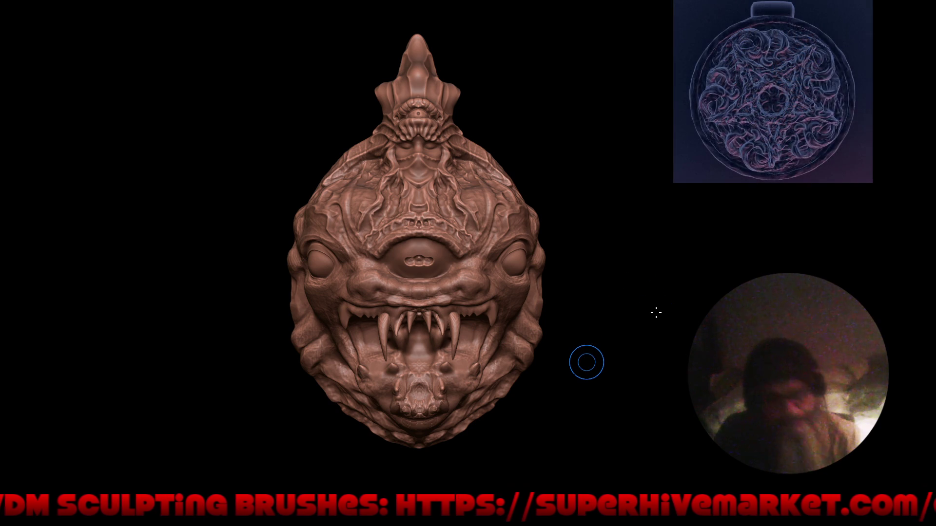
right_drag(618, 369, 590, 383)
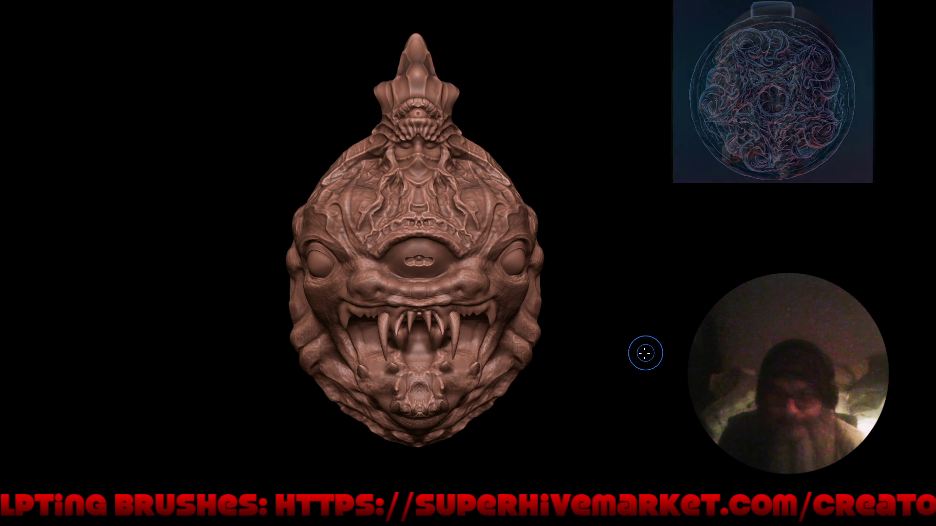
key(ctrl+alt+space)
right_drag(555, 385, 433, 334)
shift+middle_drag(432, 334, 430, 322)
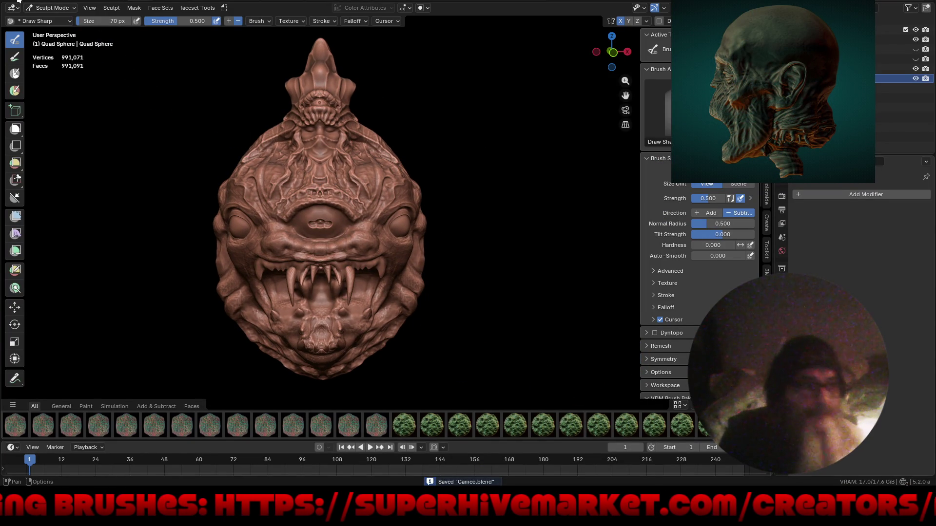
Load Cameo3.blend and view the head in profile
key(F4)
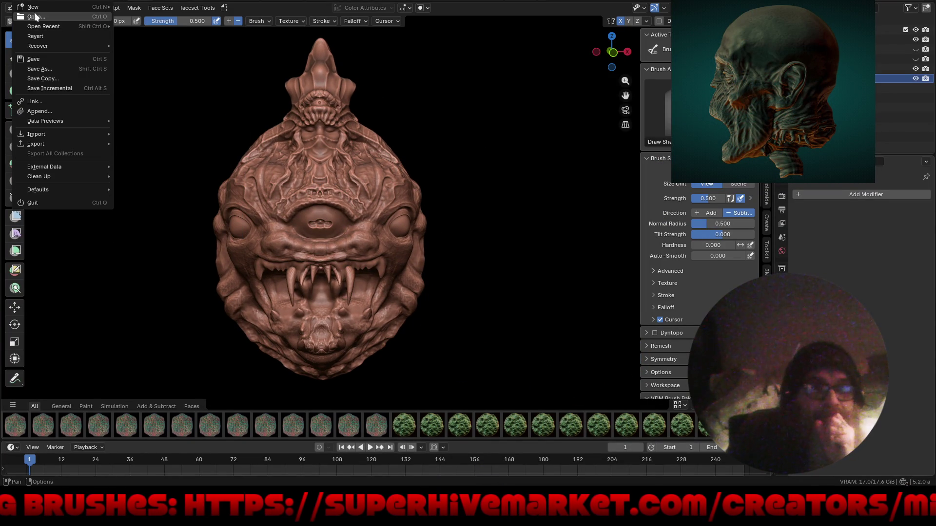
click(39, 18)
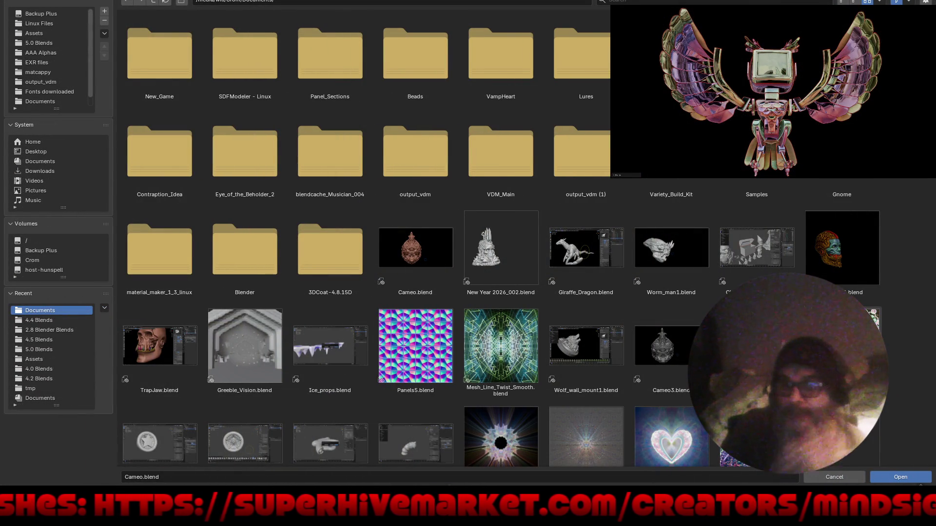
click(685, 346)
double_click(685, 346)
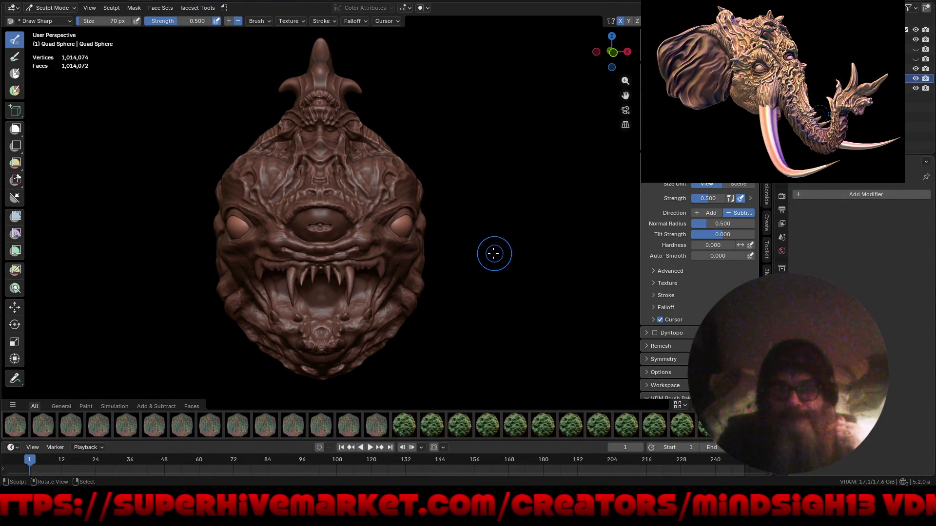
mouse_move(489, 251)
middle_down()
mouse_move(602, 231)
mouse_move(519, 239)
middle_up()
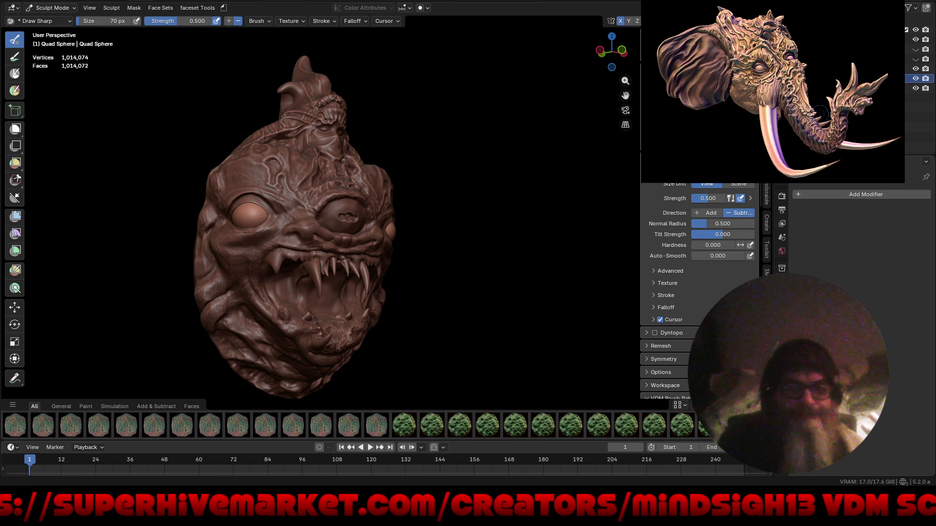
Load Wolf_wall_mount1.blend to show the wolf-head wall mount sculpt
click(21, 8)
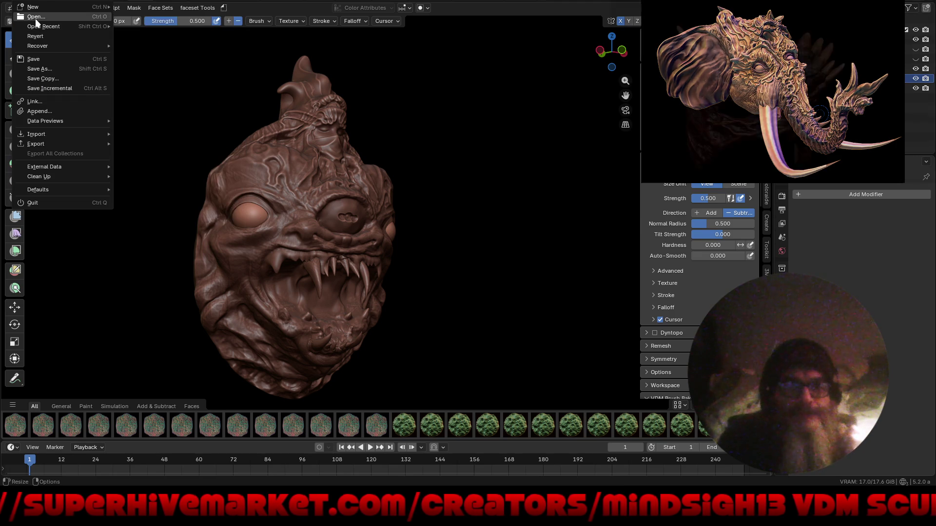
click(35, 18)
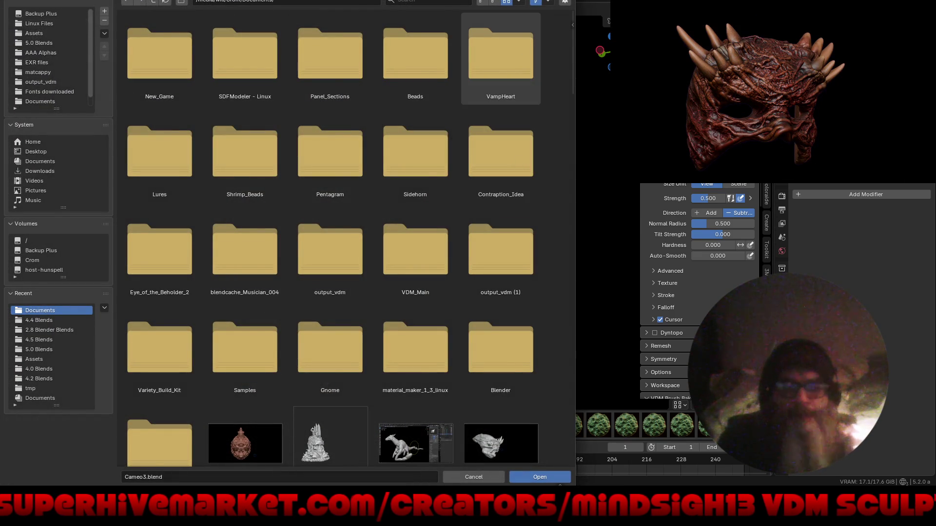
click(541, 9)
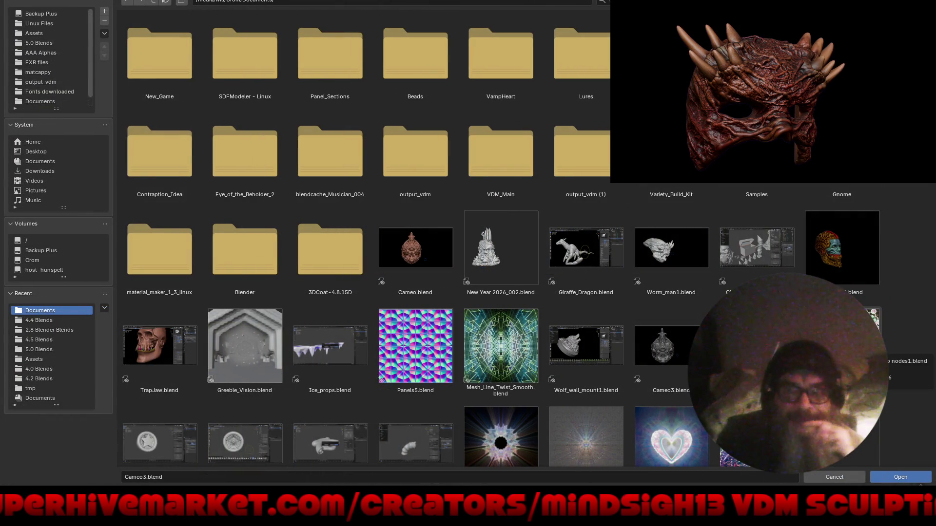
scroll(872, 316, down, 2)
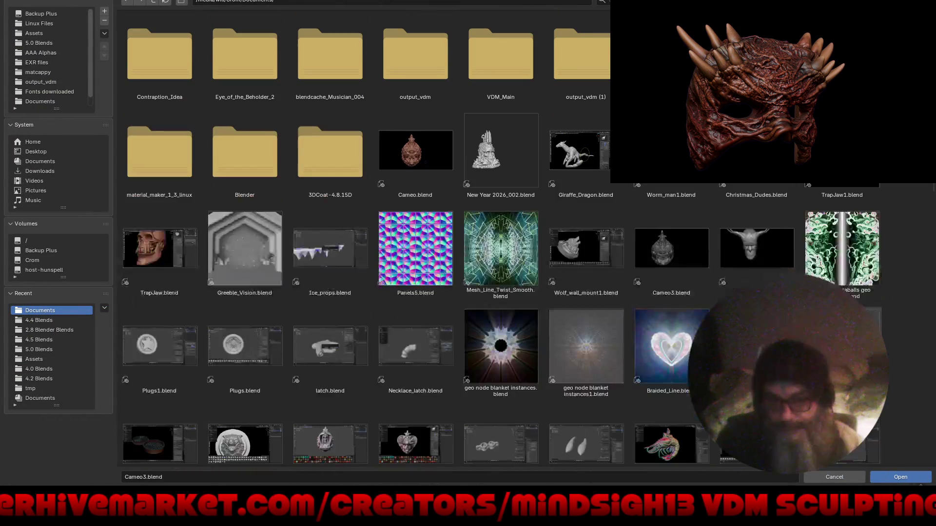
scroll(872, 315, down, 2)
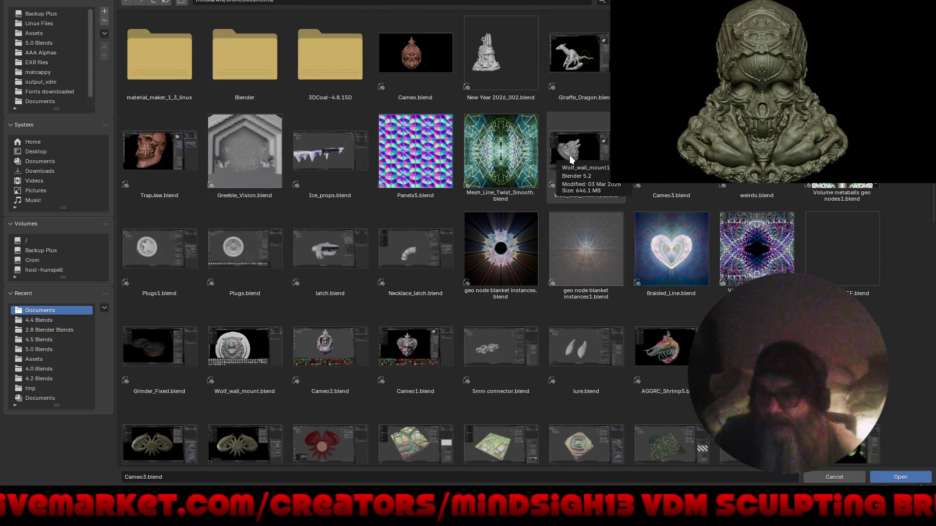
double_click(569, 155)
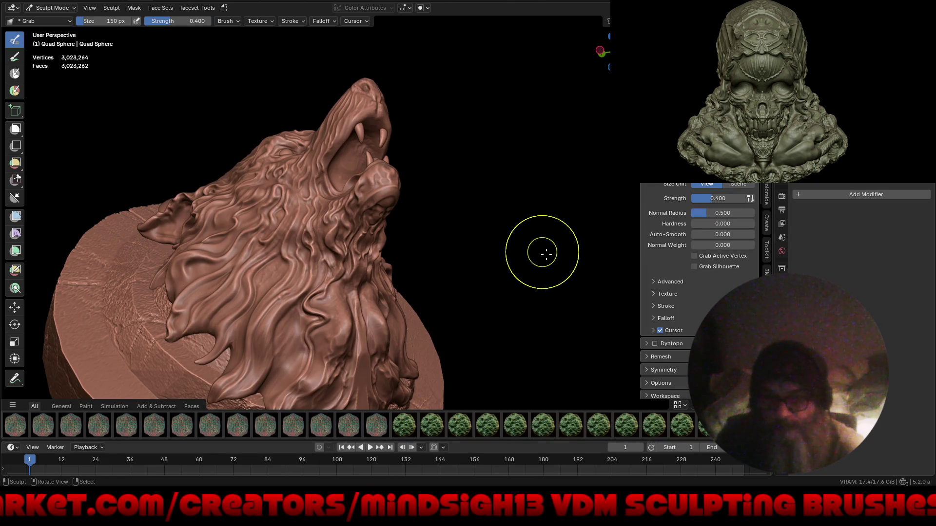
middle_drag(534, 272, 469, 207)
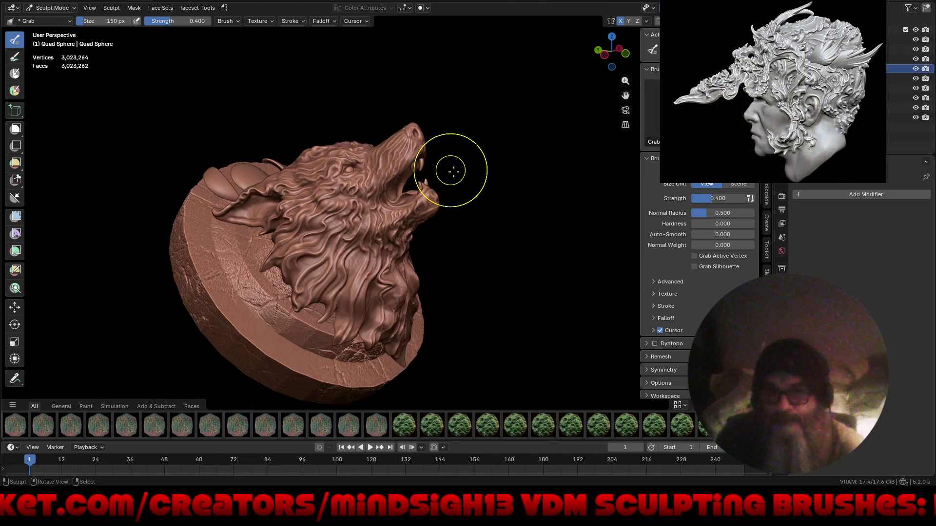
mouse_move(531, 253)
middle_down()
mouse_move(456, 281)
mouse_move(409, 236)
middle_up()
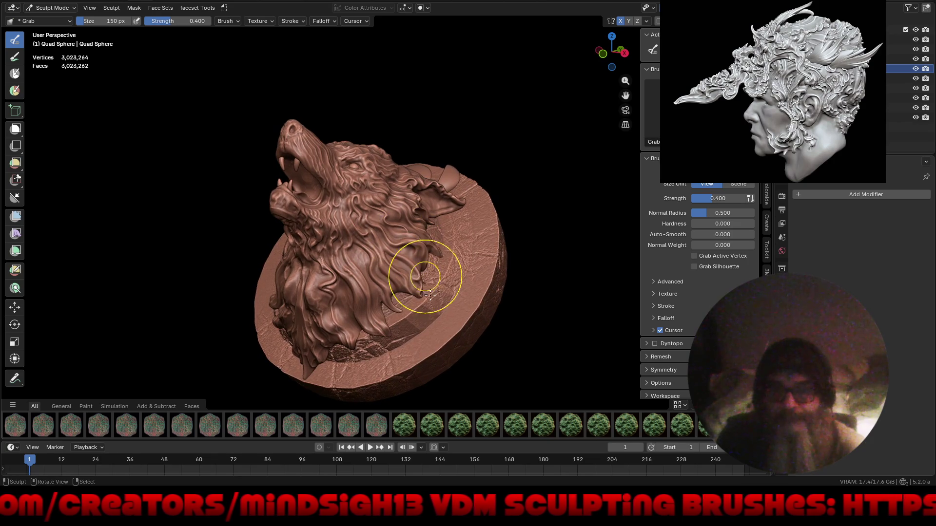
scroll(432, 293, up, 1)
mouse_move(446, 308)
middle_down()
mouse_move(462, 397)
mouse_move(436, 366)
mouse_move(360, 358)
mouse_move(395, 315)
middle_up()
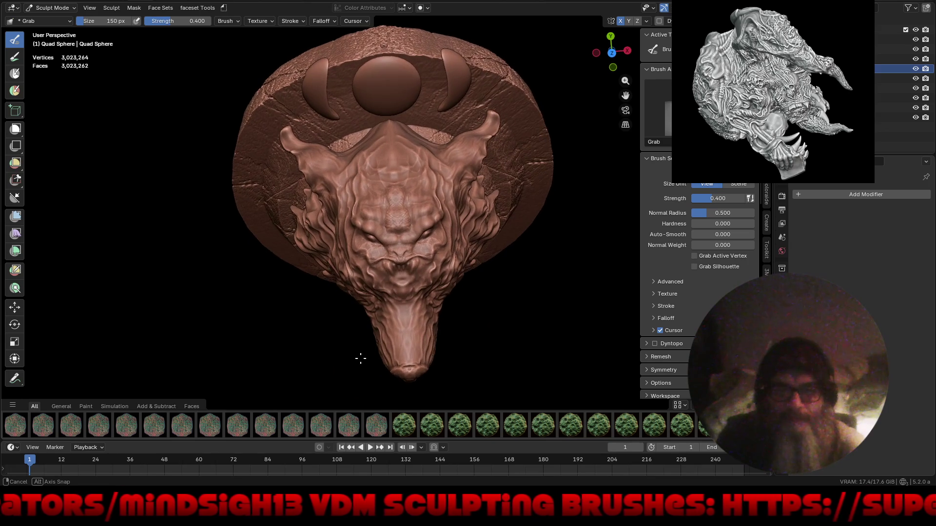
scroll(408, 288, up, 4)
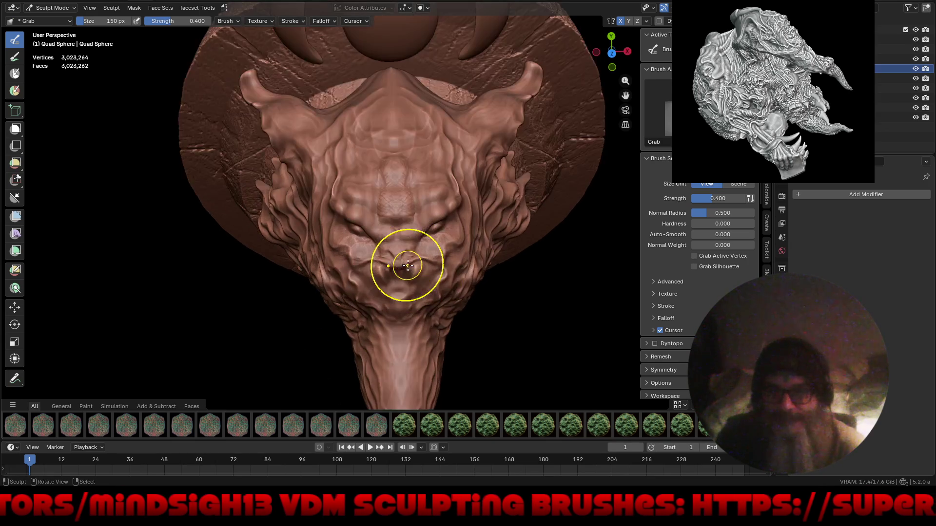
scroll(415, 242, down, 4)
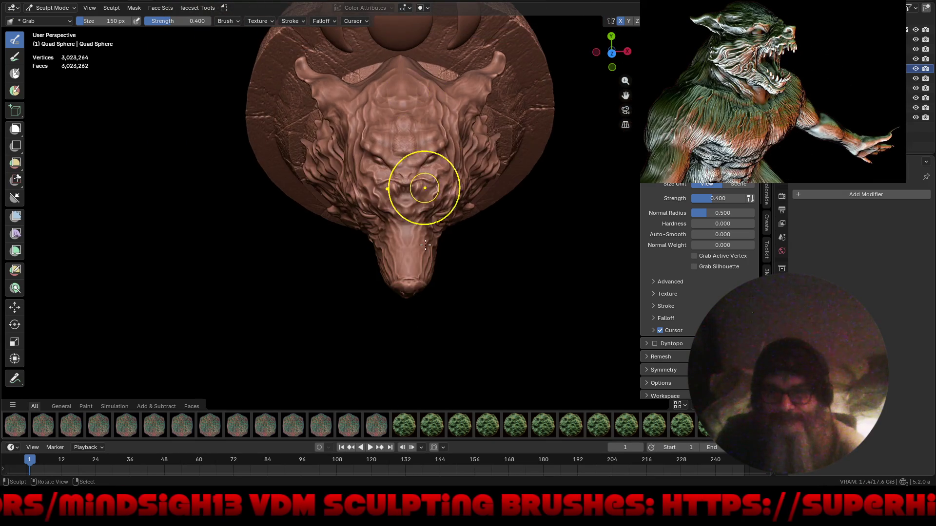
mouse_move(410, 307)
middle_down()
mouse_move(495, 230)
mouse_move(512, 301)
middle_up()
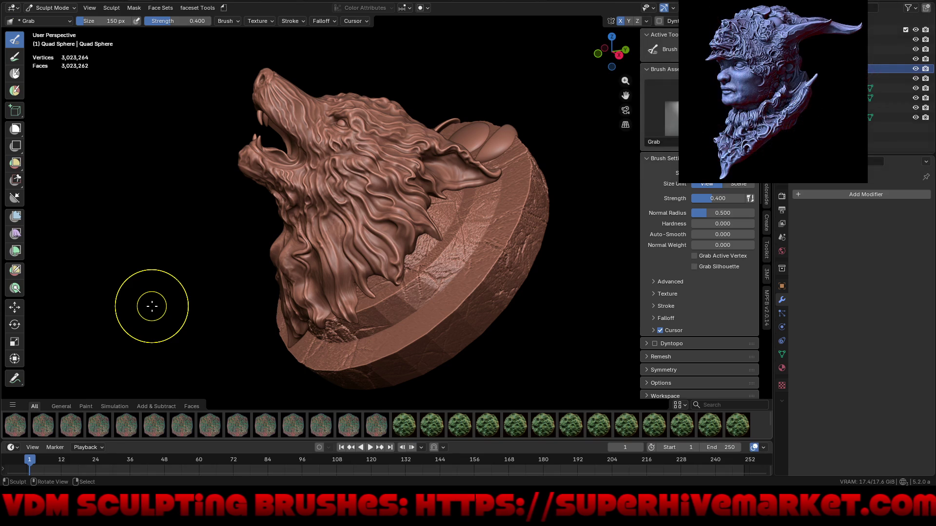
mouse_move(183, 241)
middle_down()
mouse_move(279, 280)
mouse_move(275, 364)
middle_up()
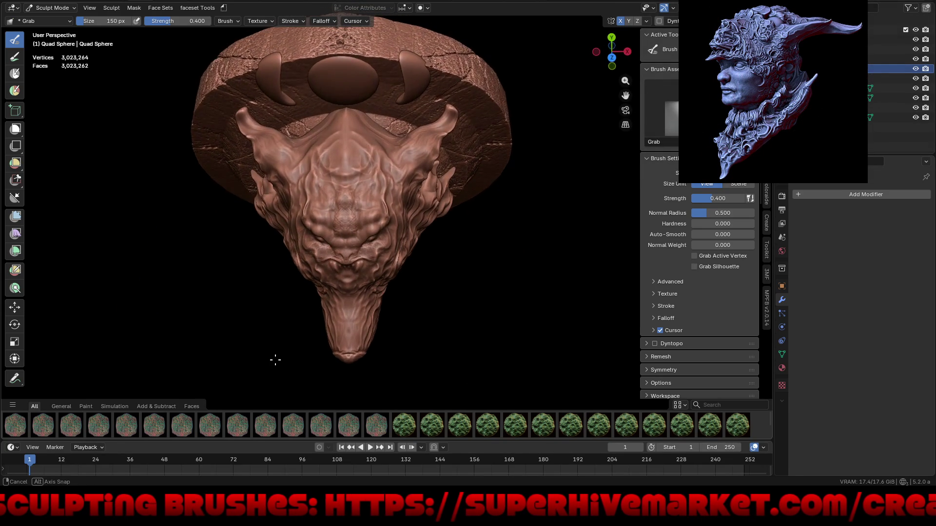
mouse_move(275, 364)
middle_down()
mouse_move(331, 303)
mouse_move(280, 204)
mouse_move(279, 177)
mouse_move(277, 198)
mouse_move(474, 243)
mouse_move(471, 214)
mouse_move(446, 272)
mouse_move(344, 282)
mouse_move(279, 249)
middle_up()
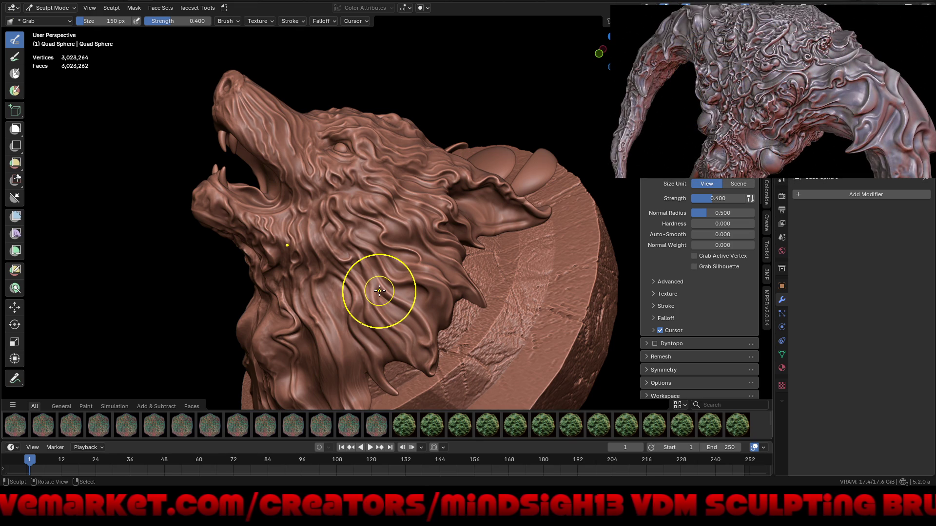
scroll(314, 213, down, 3)
mouse_move(293, 220)
middle_down()
mouse_move(344, 231)
mouse_move(335, 231)
middle_up()
middle_drag(330, 225, 365, 227)
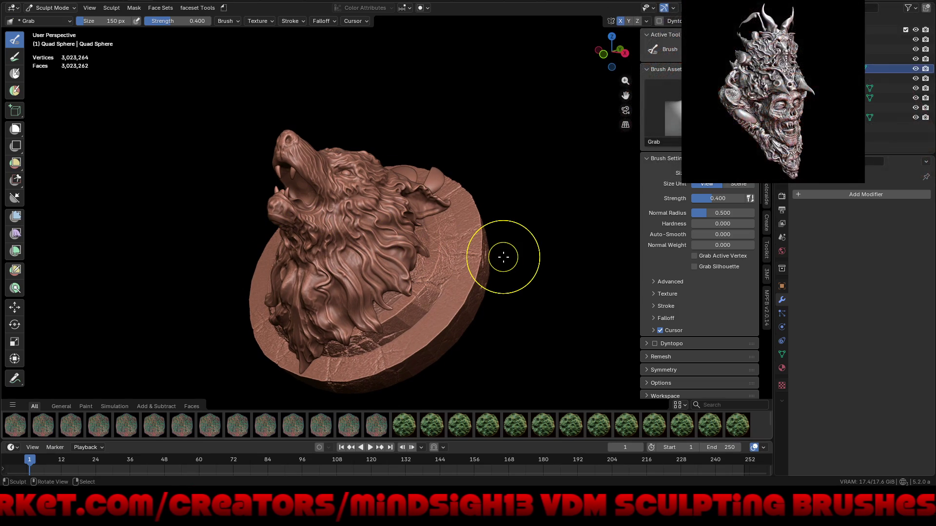
click(20, 6)
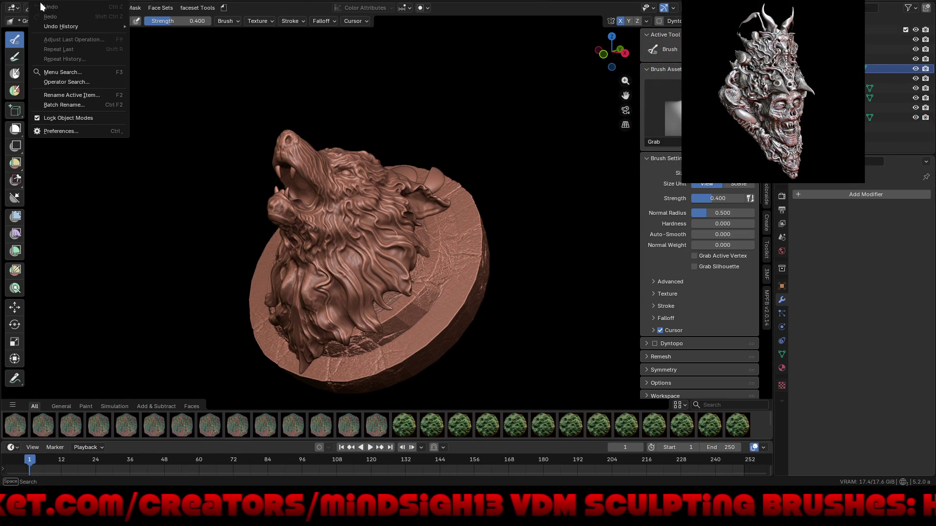
mouse_move(12, 8)
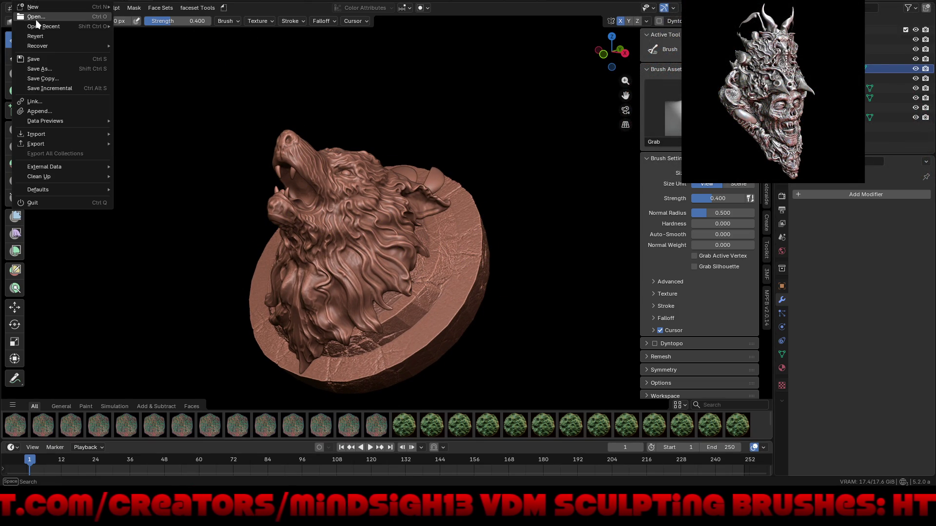
Browse the Documents folder via the Sidehorn folder and load the Cameo1 sculpt file
click(35, 18)
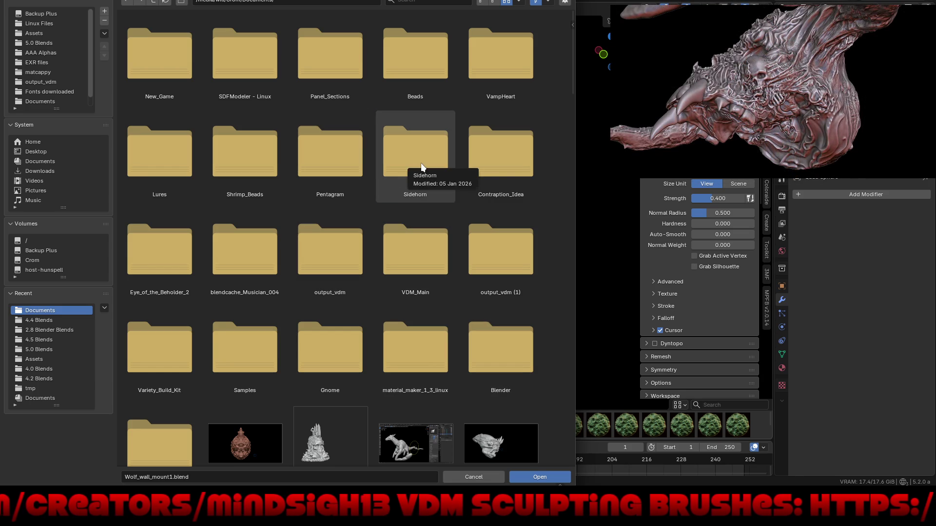
double_click(421, 163)
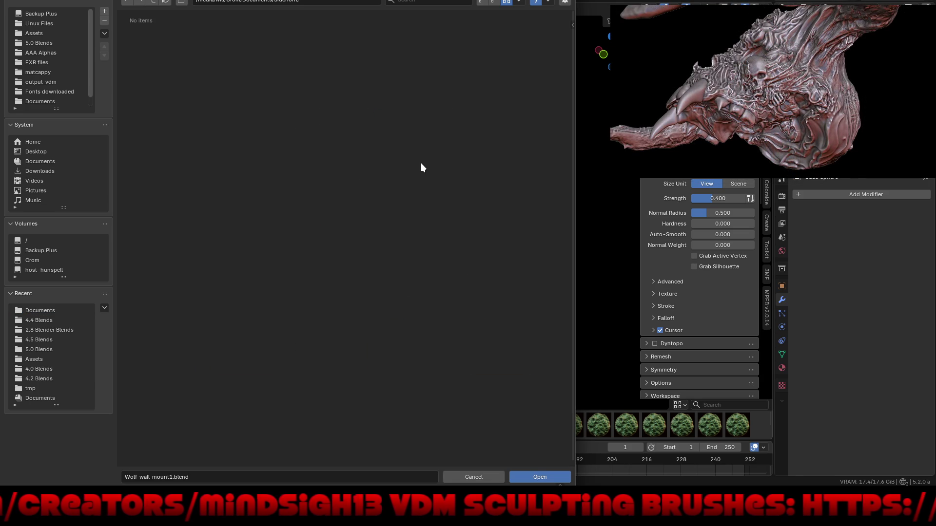
click(154, 4)
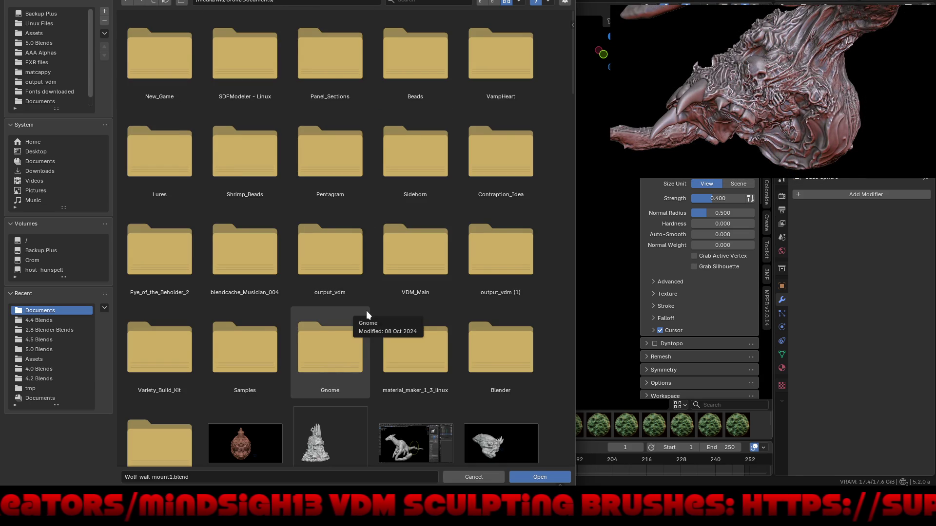
scroll(366, 314, down, 1)
scroll(366, 315, down, 1)
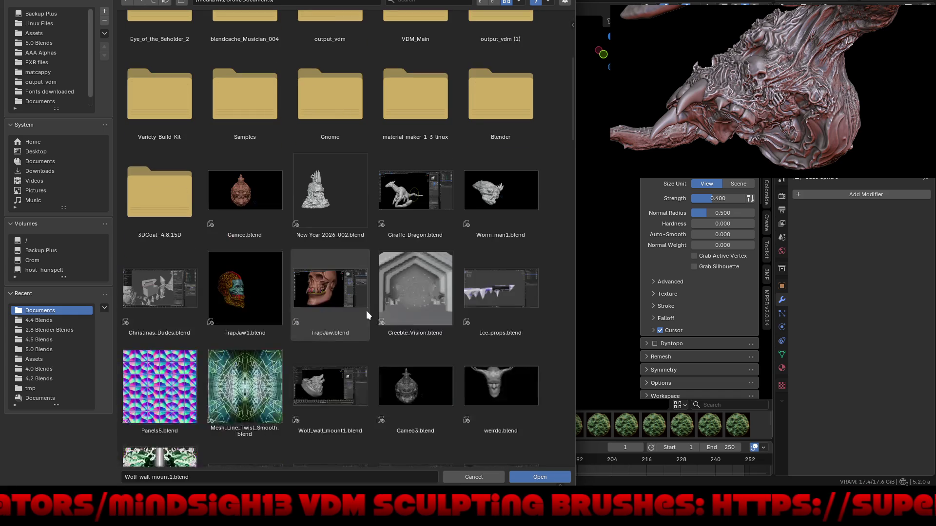
scroll(366, 314, down, 2)
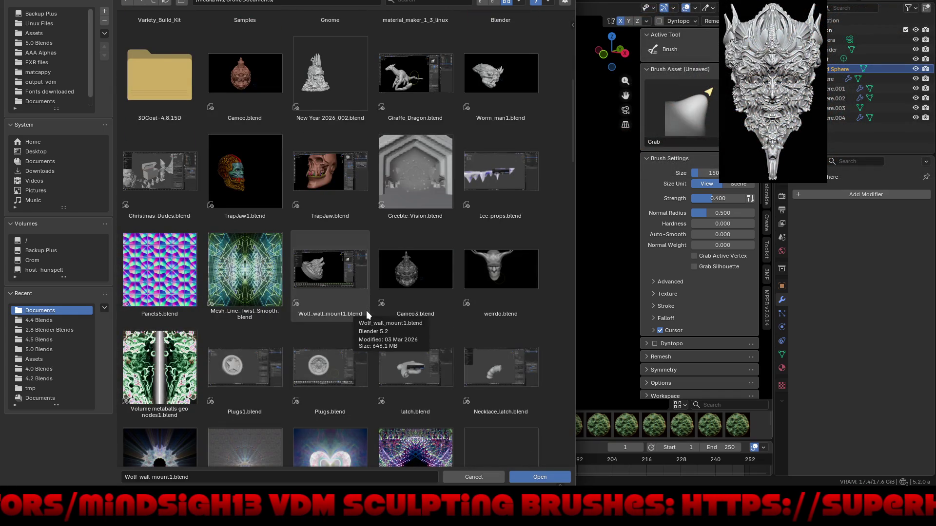
scroll(366, 311, down, 2)
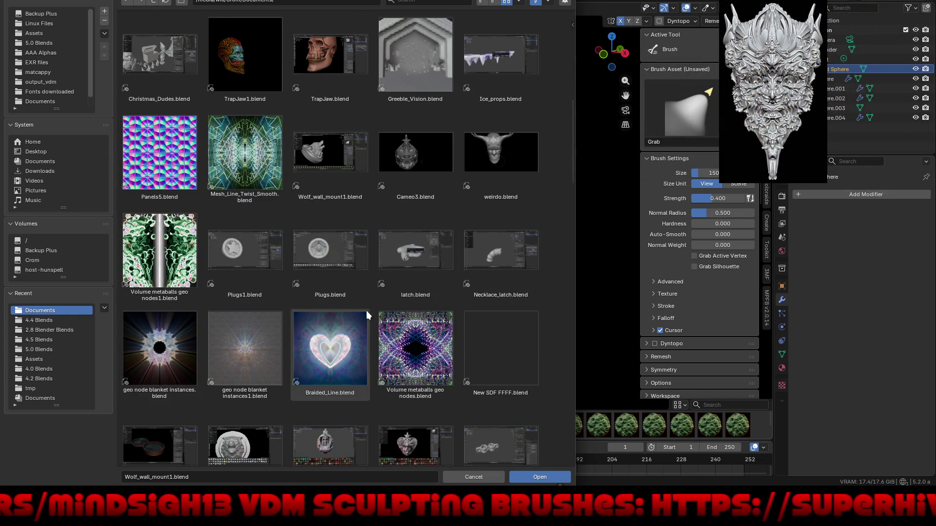
scroll(366, 311, down, 2)
scroll(366, 311, down, 1)
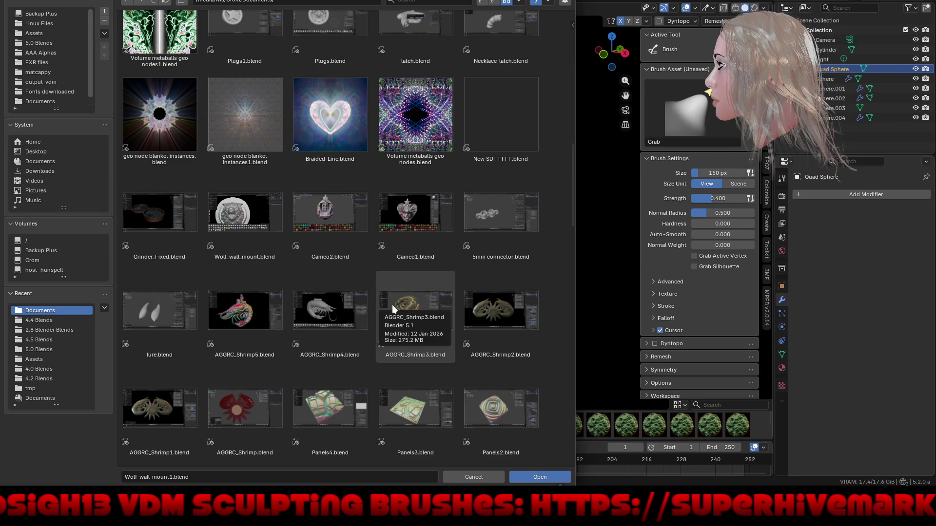
double_click(414, 214)
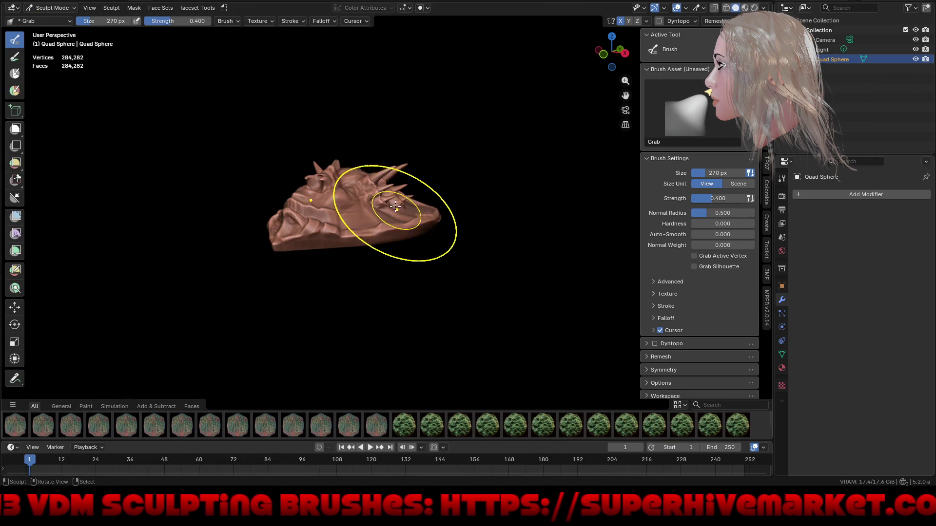
Inspect the heart-shaped cameo from side angles and maximize the viewport around it
middle_drag(437, 286, 424, 279)
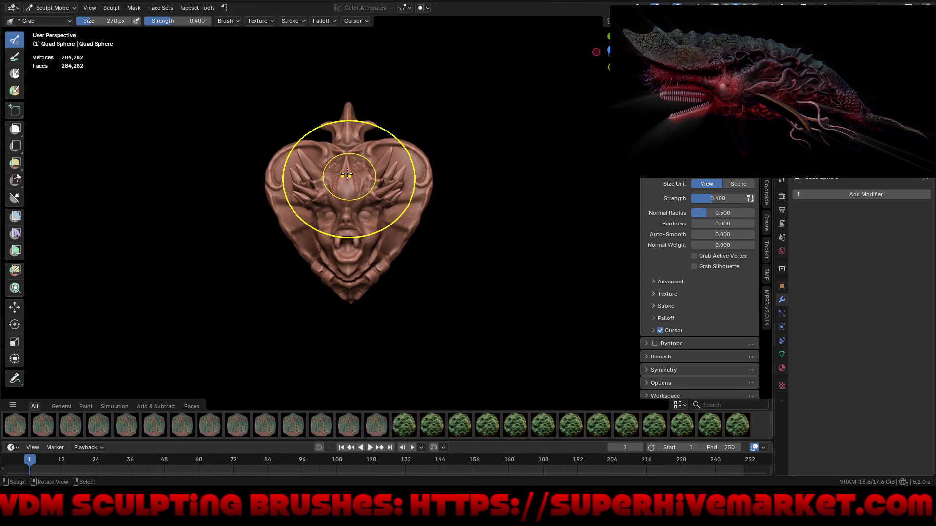
scroll(356, 220, up, 3)
mouse_move(357, 233)
middle_down()
mouse_move(489, 141)
mouse_move(357, 249)
mouse_move(351, 241)
middle_up()
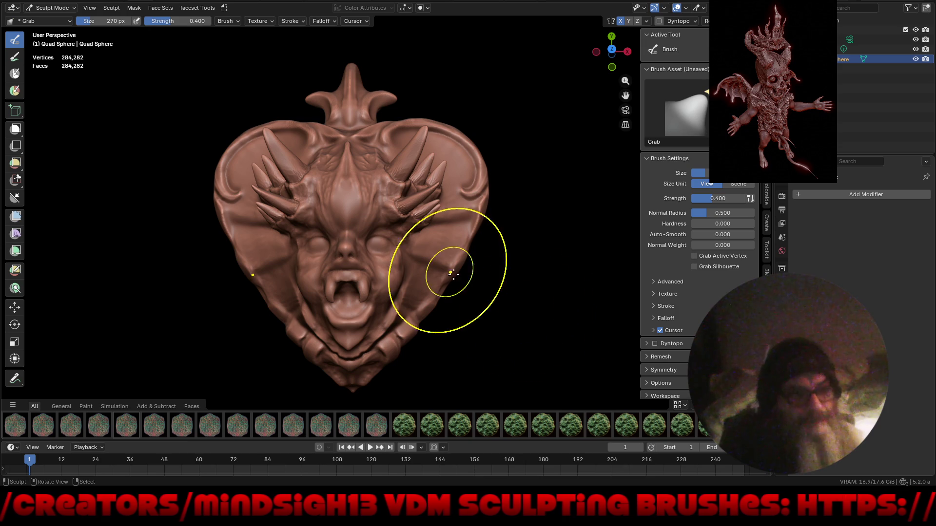
mouse_move(495, 300)
middle_down()
mouse_move(556, 295)
mouse_move(453, 314)
middle_up()
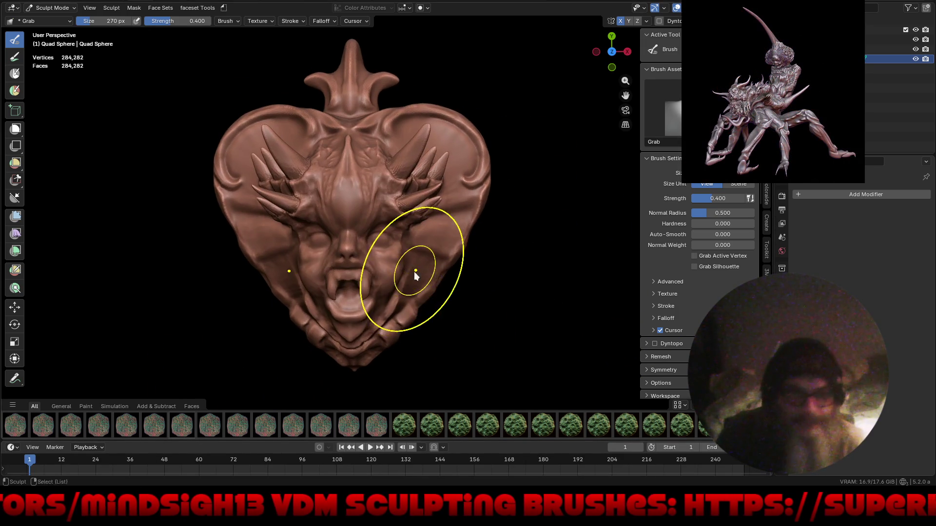
key(ctrl+alt+space)
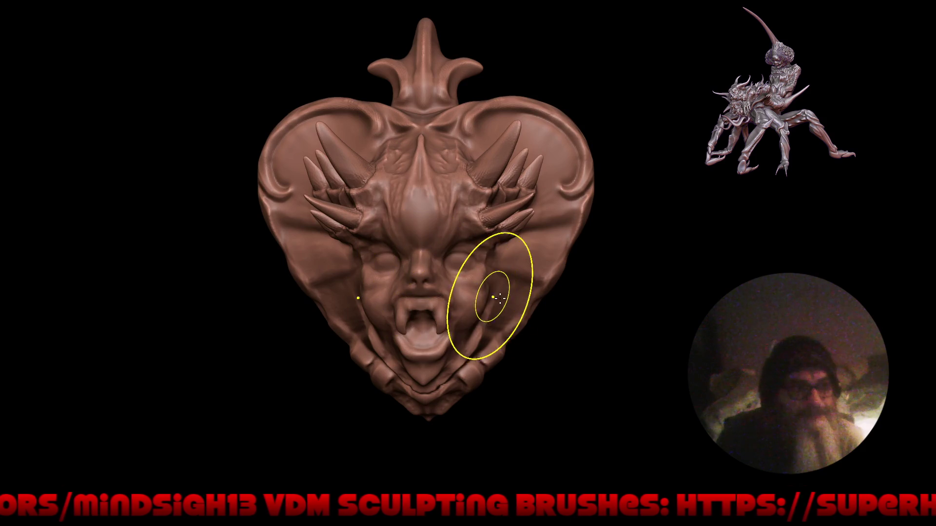
Tilt the cameo view and switch to the Draw Sharp brush from Quick Favorites
mouse_move(480, 337)
middle_down()
mouse_move(499, 326)
mouse_move(483, 322)
middle_up()
key(q)
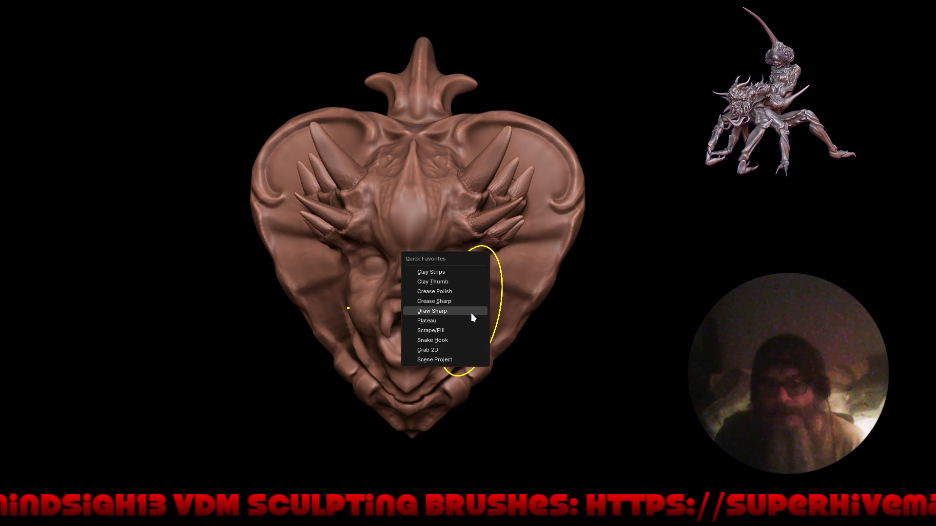
click(468, 311)
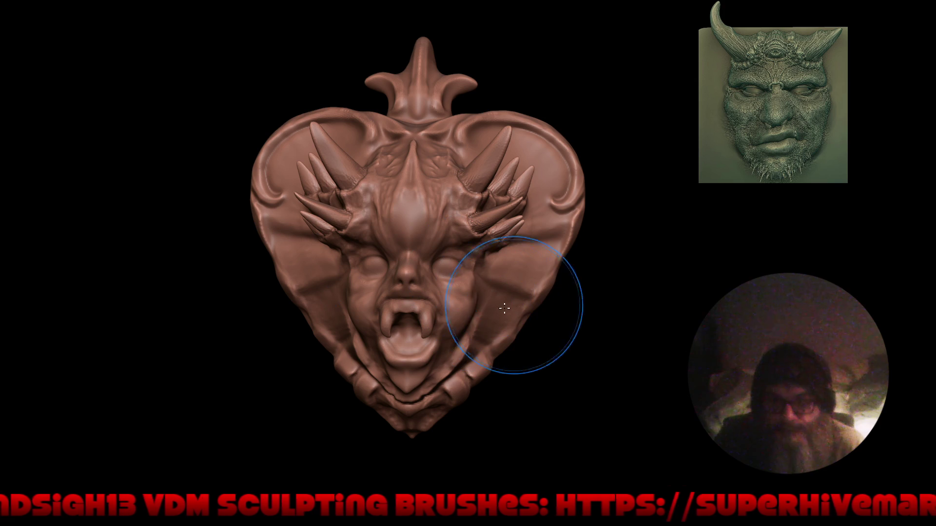
scroll(479, 314, up, 3)
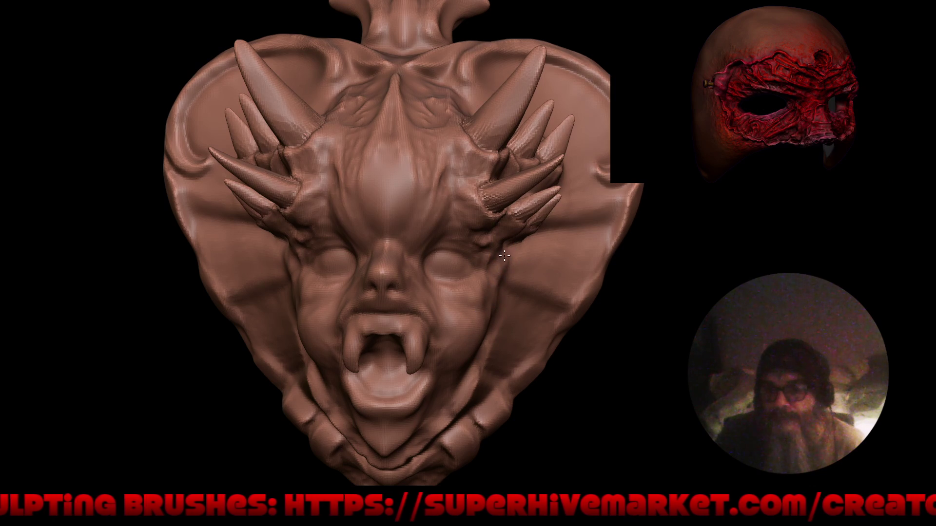
scroll(495, 308, down, 4)
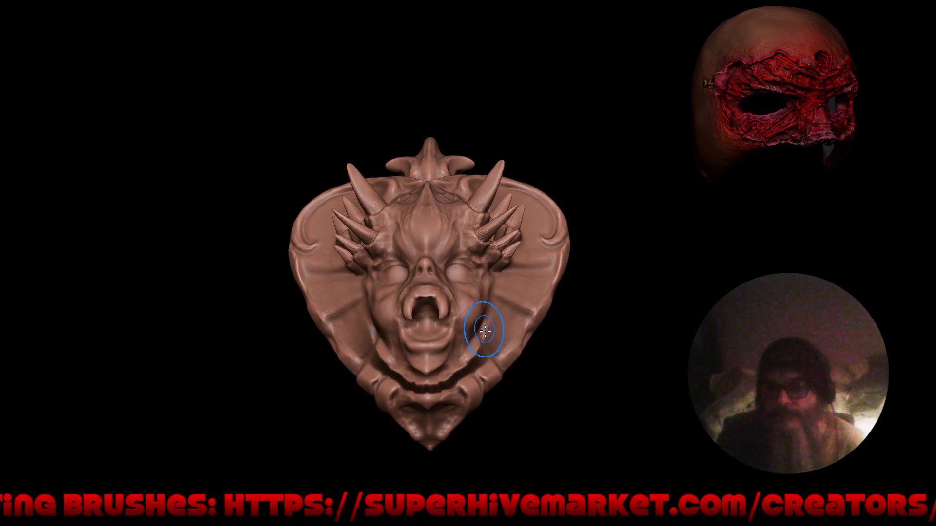
scroll(497, 300, up, 5)
scroll(474, 262, up, 4)
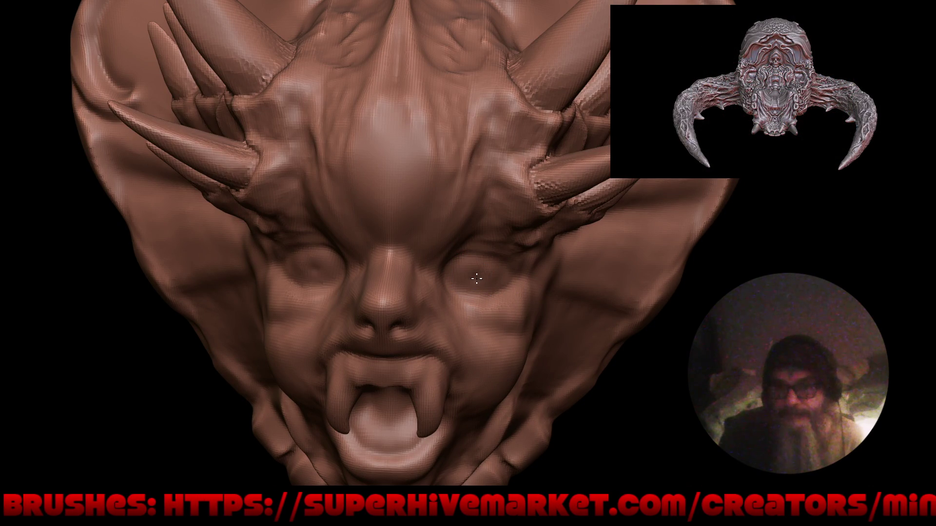
scroll(475, 275, up, 6)
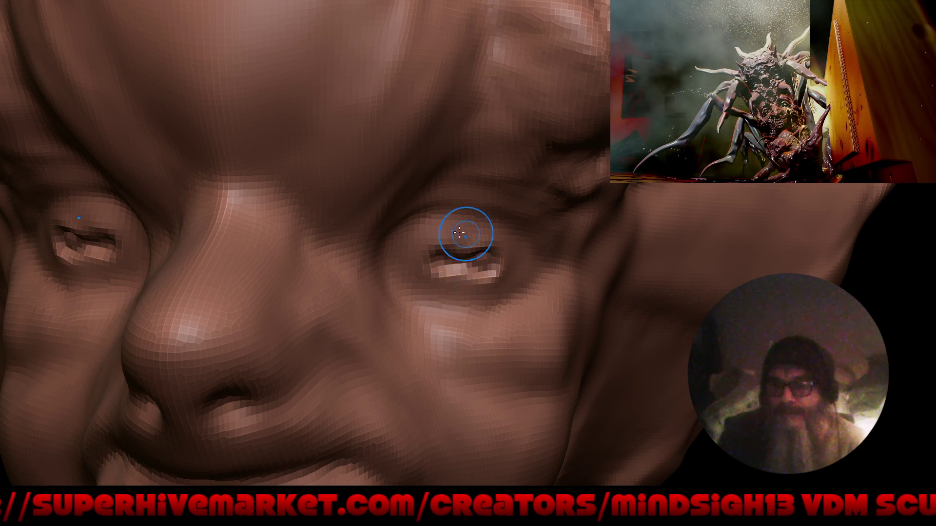
scroll(438, 246, down, 4)
scroll(468, 410, down, 2)
scroll(512, 381, down, 1)
Check the demon face from the front and a low three-quarter view
mouse_move(531, 351)
middle_down()
mouse_move(473, 333)
mouse_move(494, 390)
middle_up()
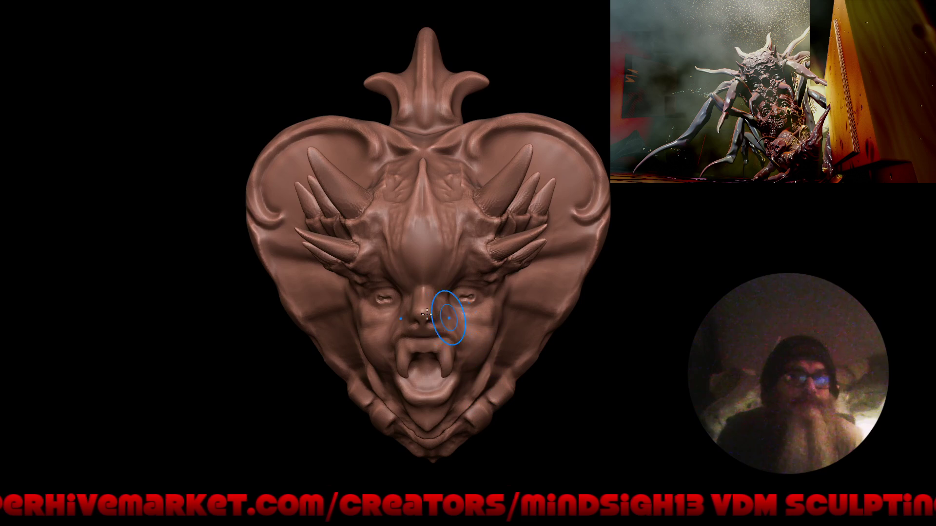
scroll(476, 344, up, 1)
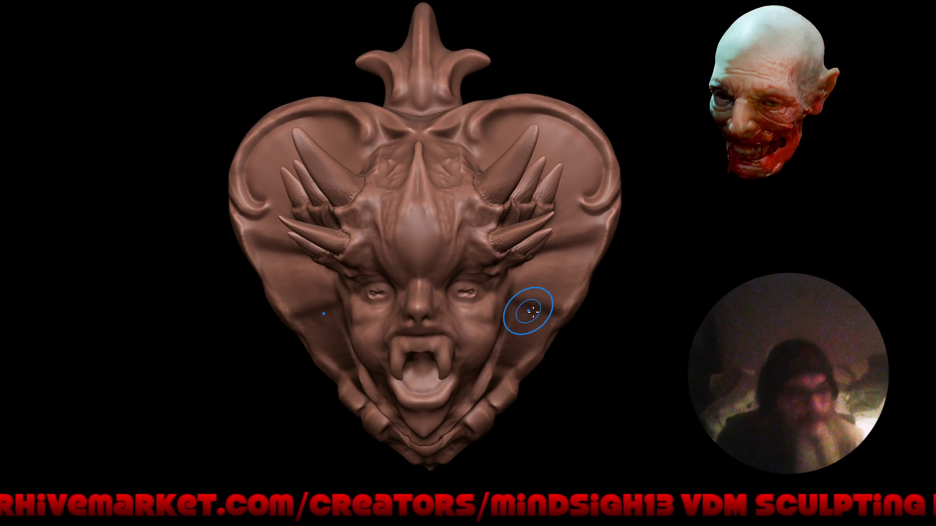
scroll(441, 228, up, 2)
scroll(441, 229, up, 1)
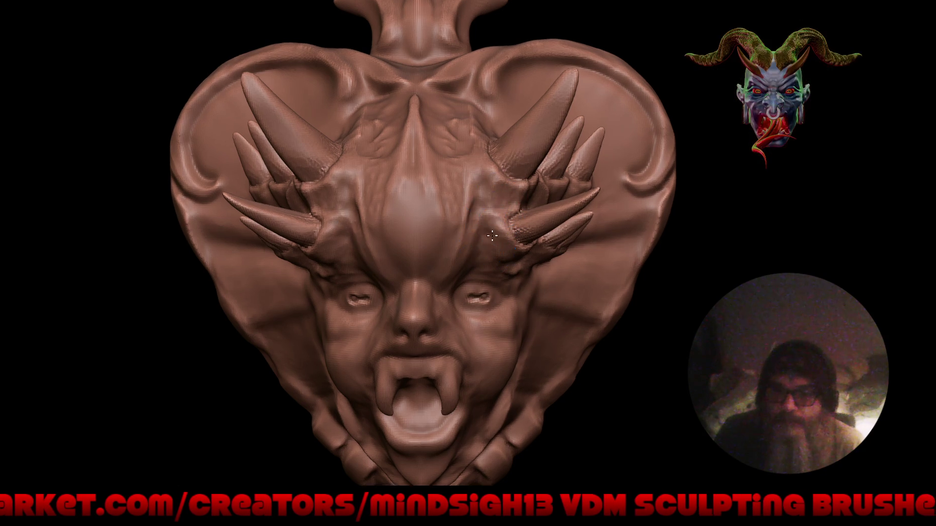
scroll(479, 223, up, 3)
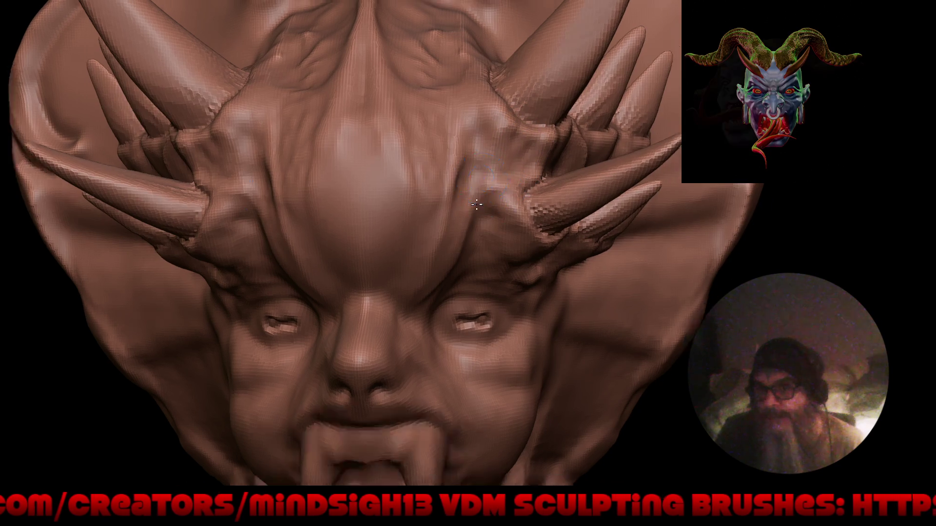
scroll(505, 213, down, 5)
mouse_move(476, 319)
middle_down()
mouse_move(509, 231)
mouse_move(504, 196)
mouse_move(457, 262)
middle_up()
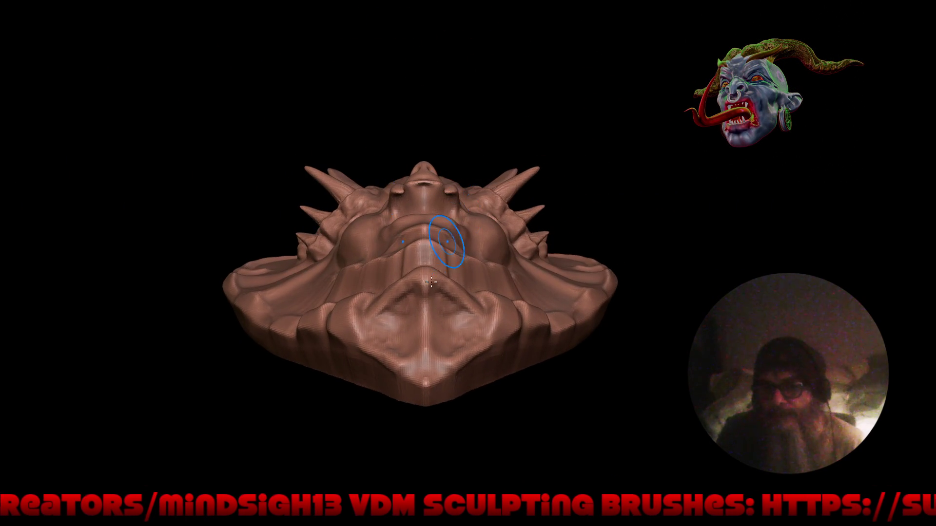
scroll(457, 261, up, 2)
scroll(457, 262, up, 1)
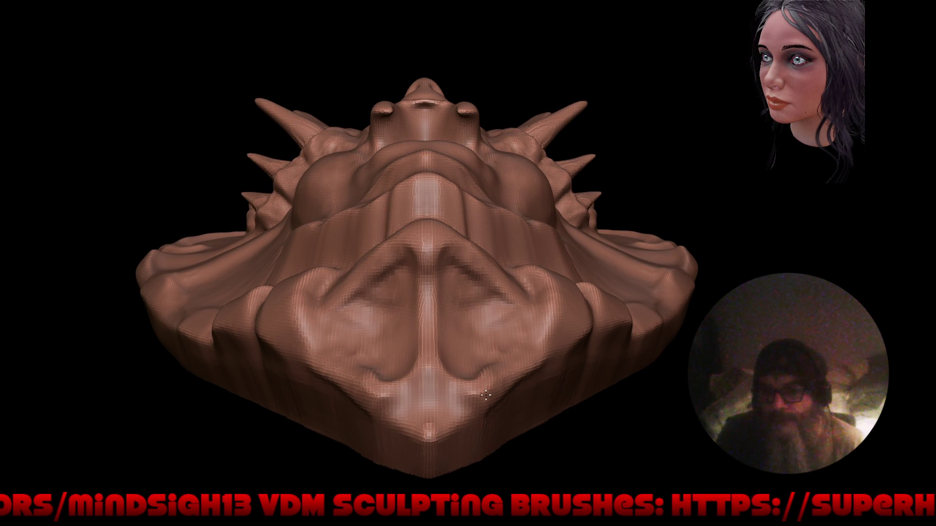
Raise a row of mirrored bumps along the crown's lower edge and check them from several angles
drag(496, 351, 537, 356)
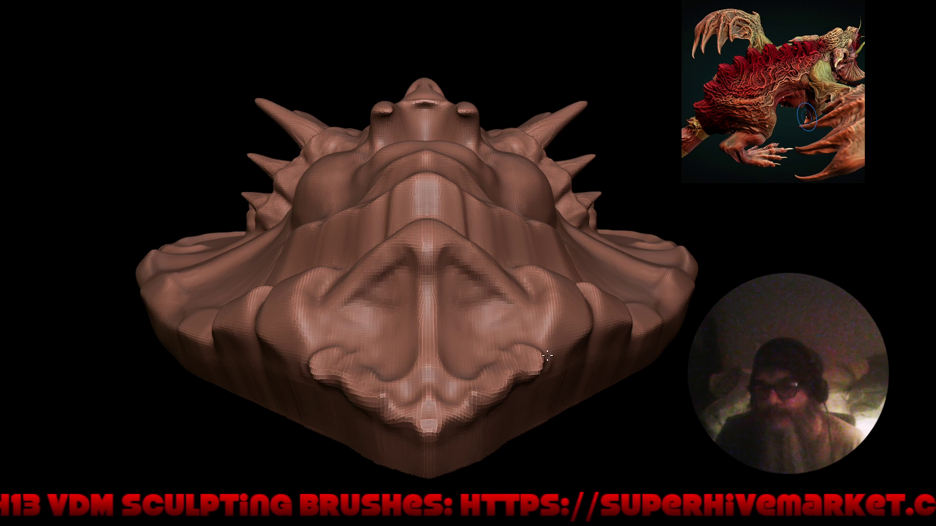
scroll(469, 366, down, 4)
mouse_move(469, 366)
middle_down()
mouse_move(487, 308)
mouse_move(483, 234)
middle_up()
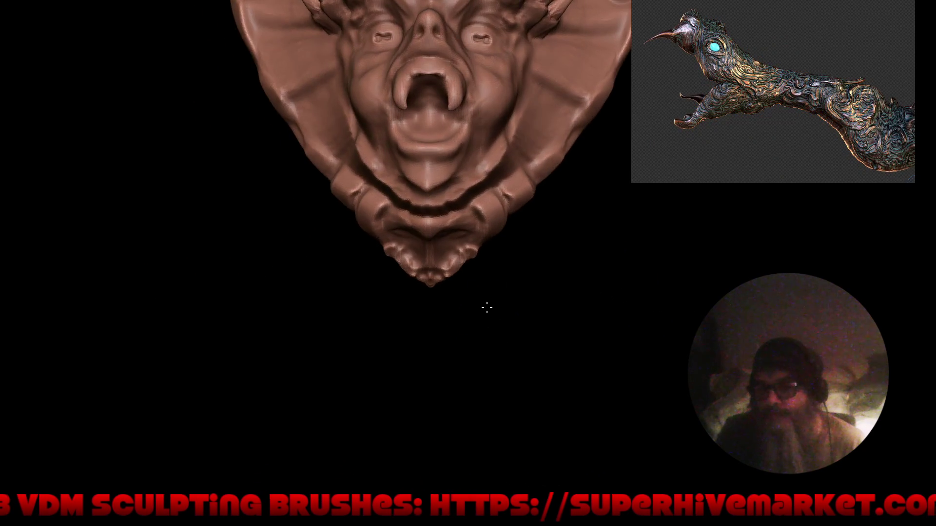
scroll(475, 338, up, 2)
mouse_move(475, 338)
middle_down()
mouse_move(563, 285)
mouse_move(578, 296)
middle_up()
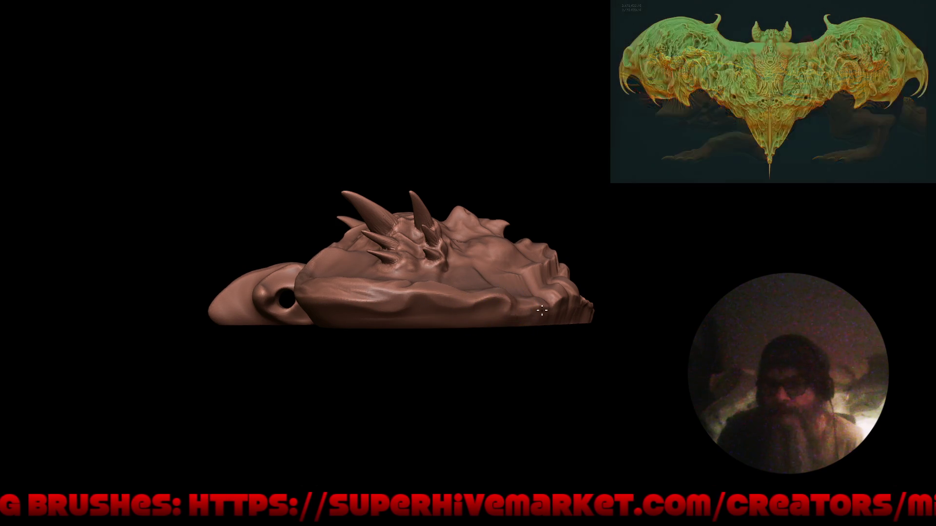
middle_drag(669, 295, 669, 295)
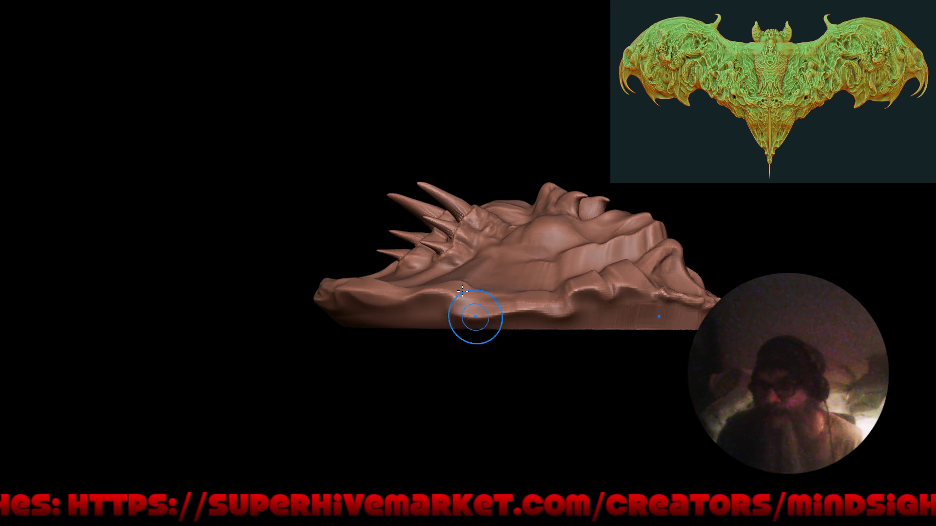
mouse_move(476, 319)
middle_down()
mouse_move(573, 365)
mouse_move(516, 373)
middle_up()
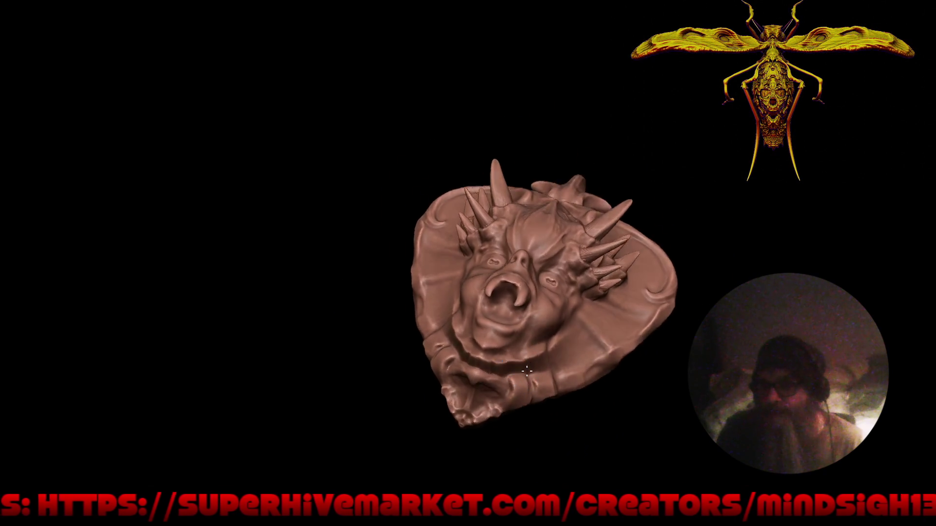
scroll(517, 373, up, 2)
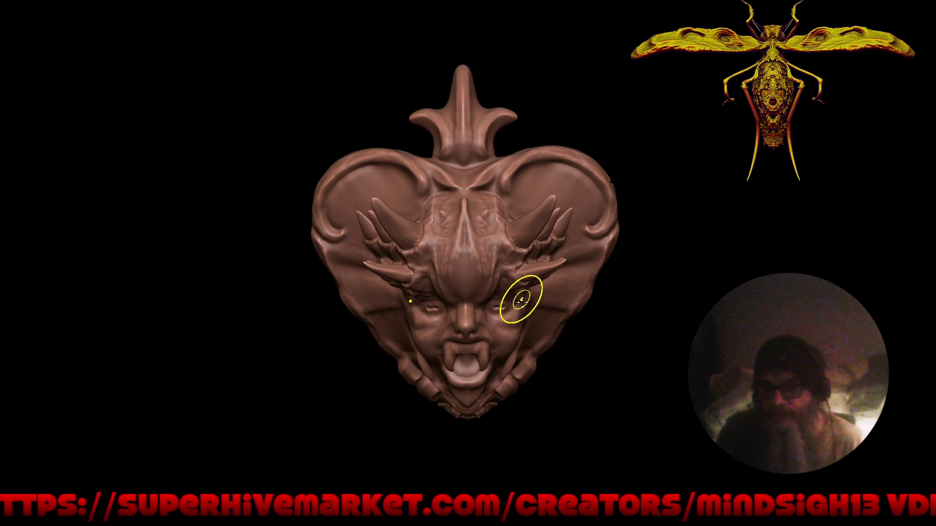
scroll(510, 327, up, 2)
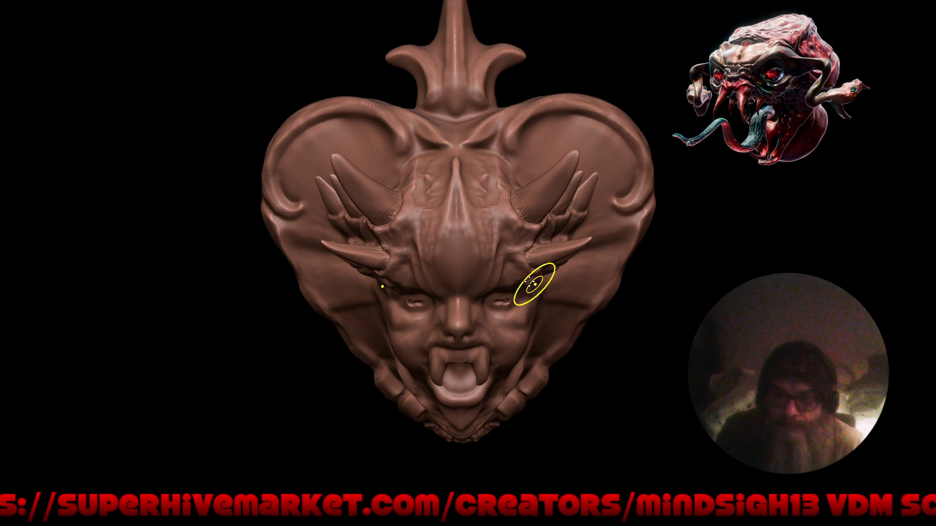
scroll(539, 285, down, 3)
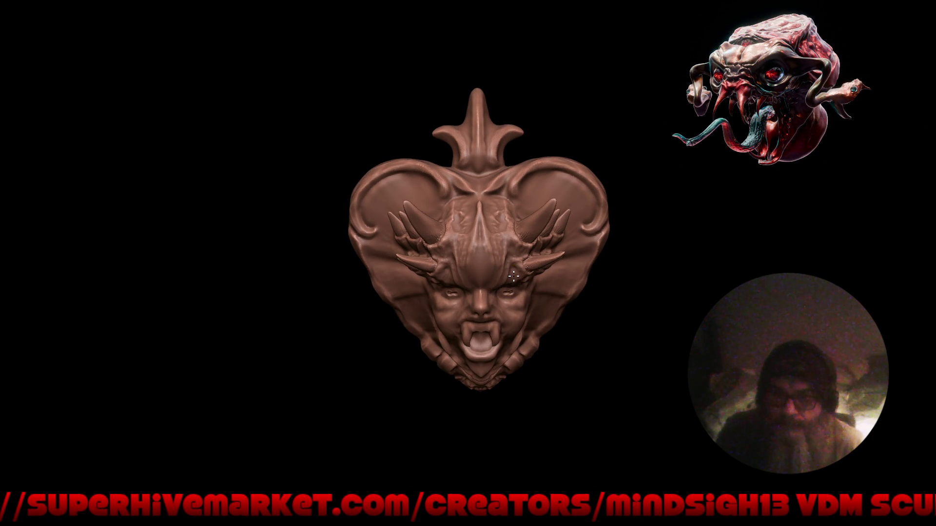
middle_drag(530, 300, 532, 306)
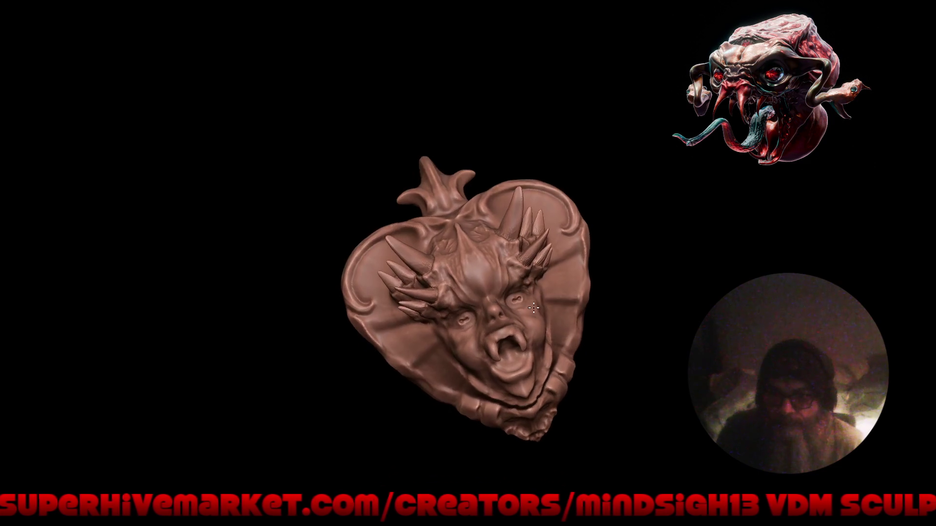
scroll(532, 305, up, 3)
scroll(523, 308, up, 2)
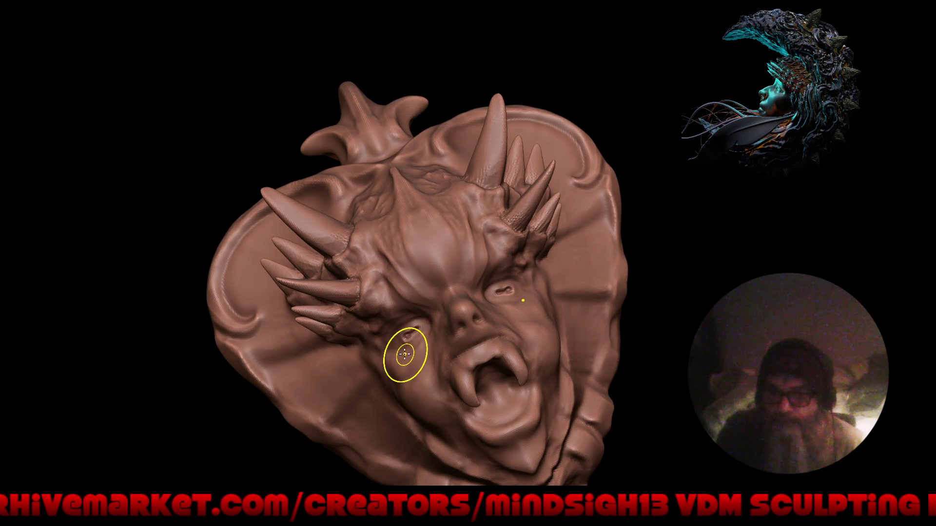
middle_drag(402, 354, 336, 410)
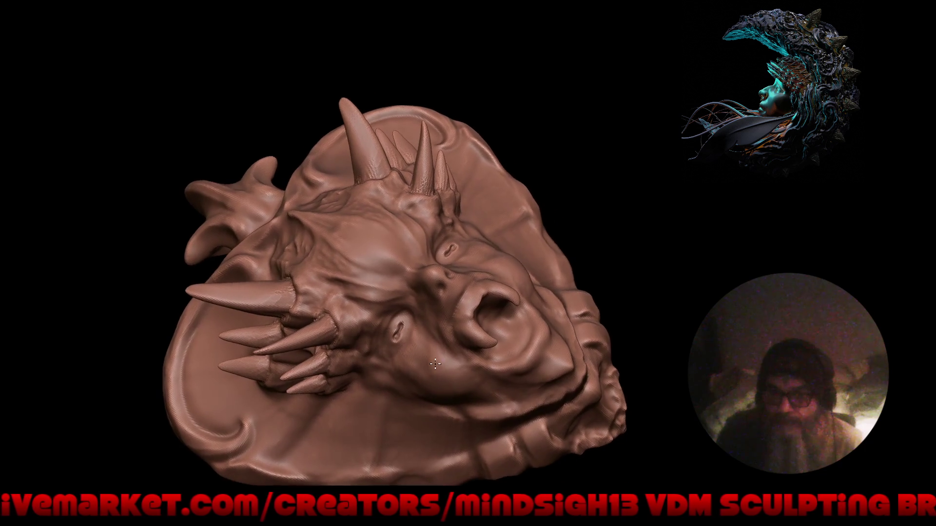
scroll(384, 361, up, 3)
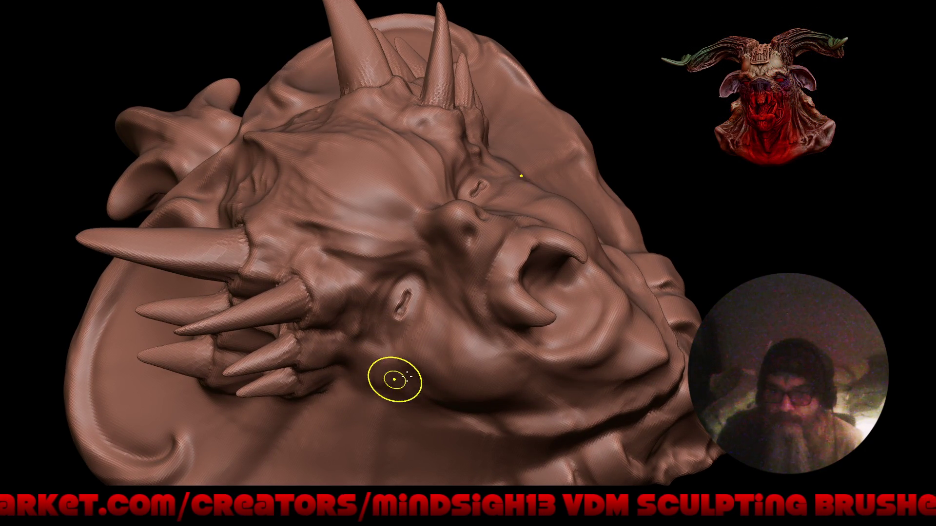
middle_drag(395, 379, 381, 335)
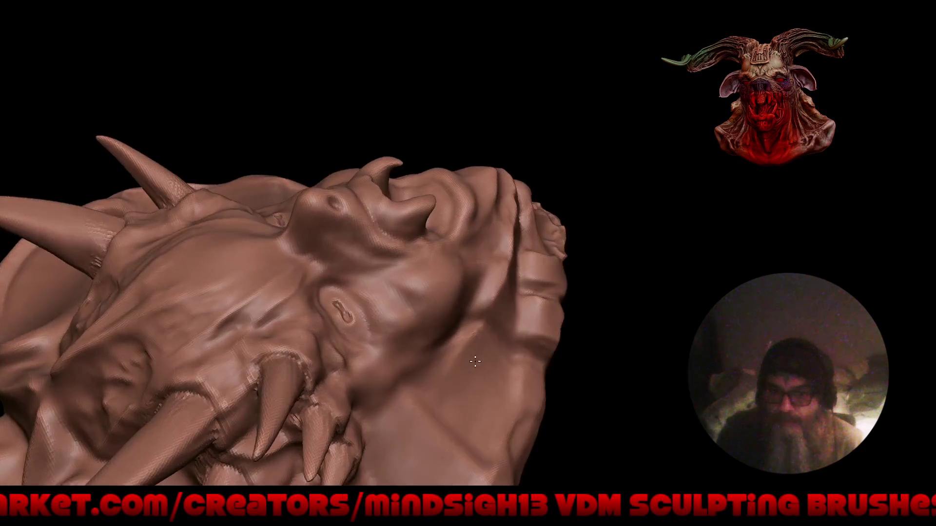
scroll(382, 334, up, 3)
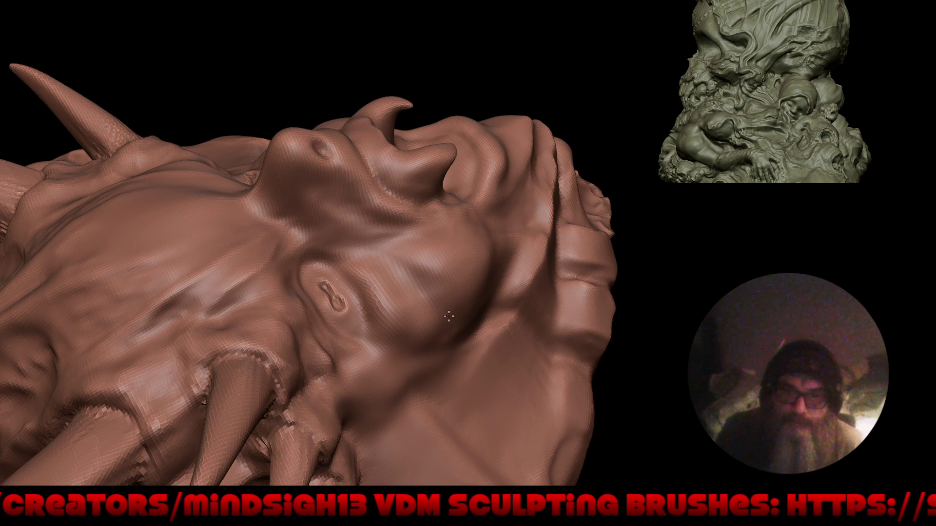
middle_drag(459, 278, 368, 375)
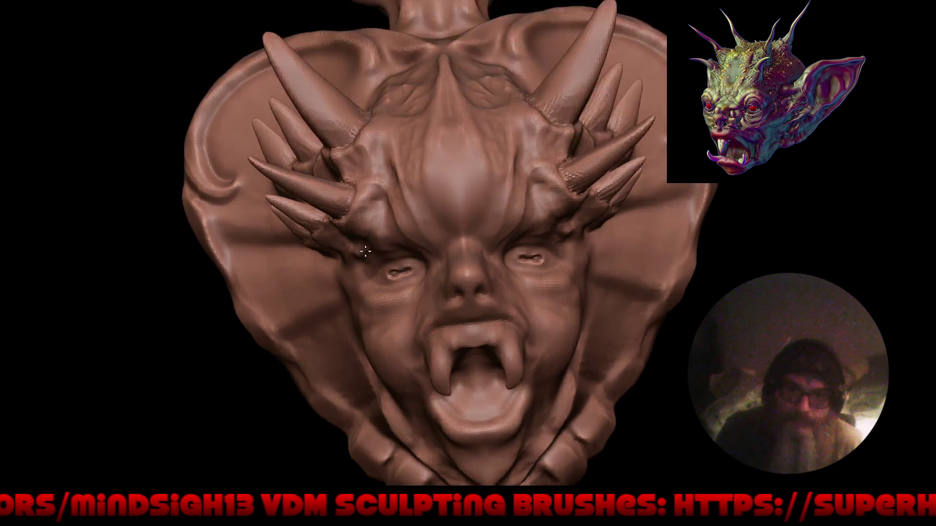
Orbit around the cameo to locate the dent on top of the head
ctrl+middle_drag(379, 255, 371, 231)
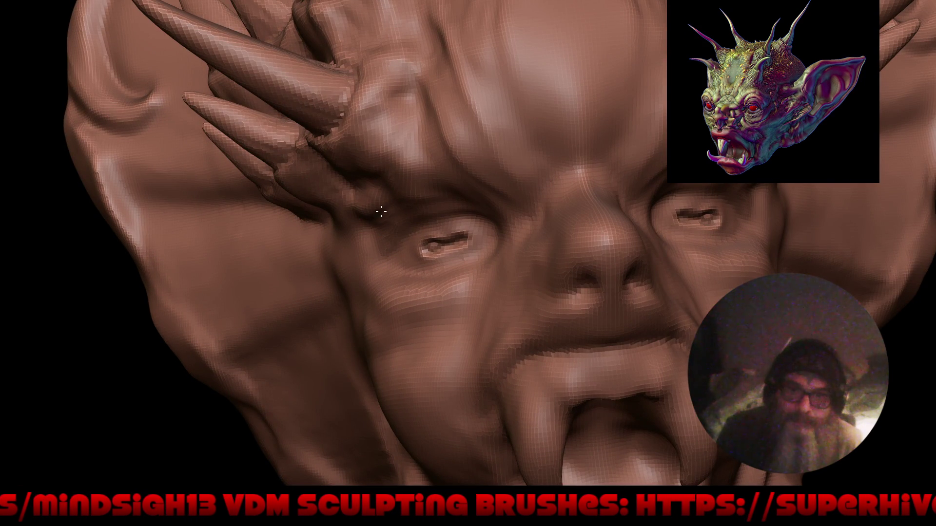
middle_drag(366, 258, 386, 156)
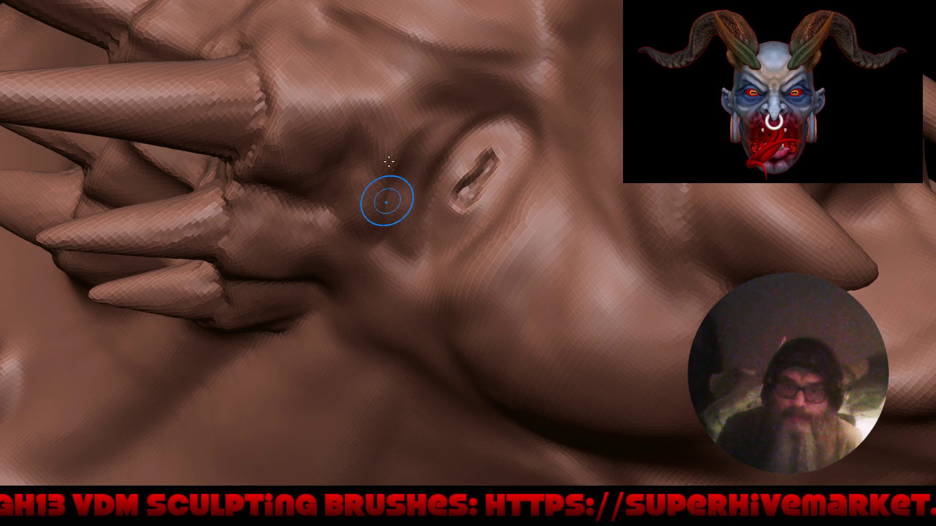
scroll(388, 161, down, 5)
mouse_move(424, 352)
middle_down()
mouse_move(538, 328)
mouse_move(540, 277)
middle_up()
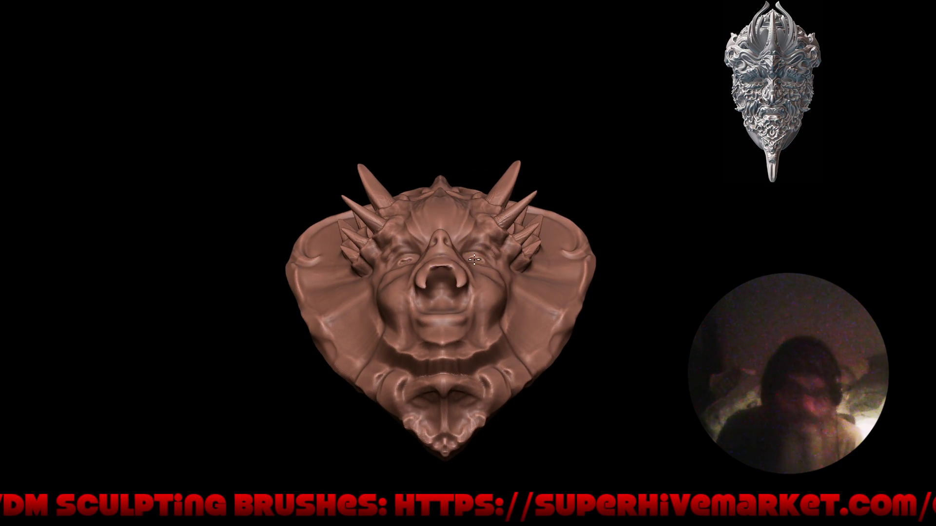
scroll(479, 234, up, 3)
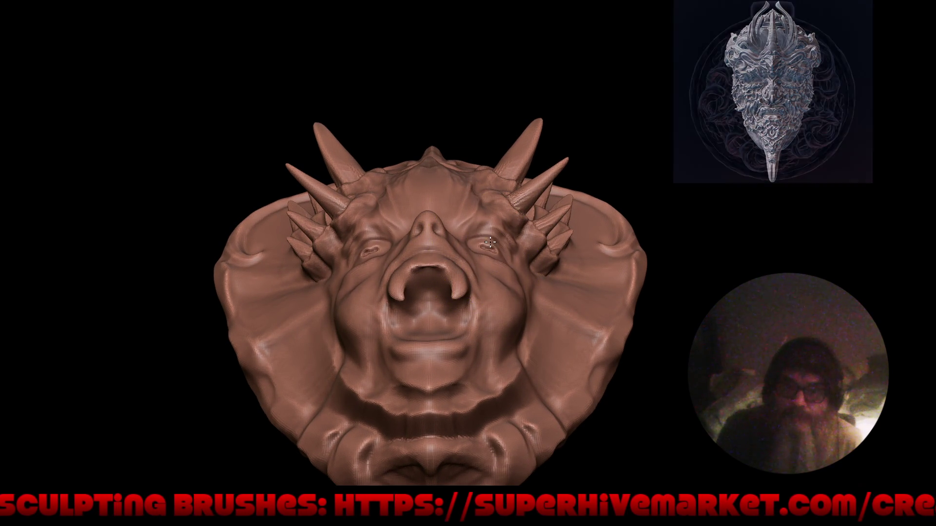
mouse_move(487, 241)
middle_down()
mouse_move(555, 273)
mouse_move(561, 234)
middle_up()
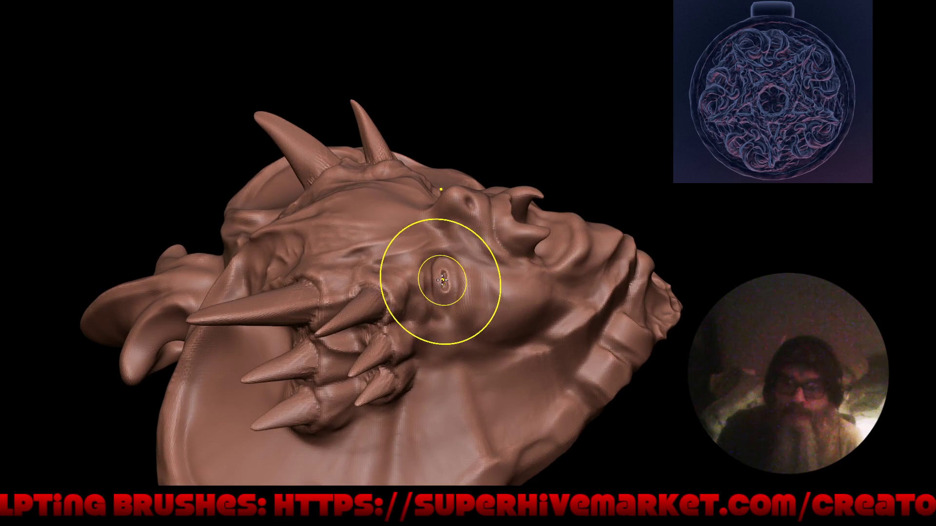
mouse_move(454, 274)
middle_down()
mouse_move(484, 268)
mouse_move(456, 308)
middle_up()
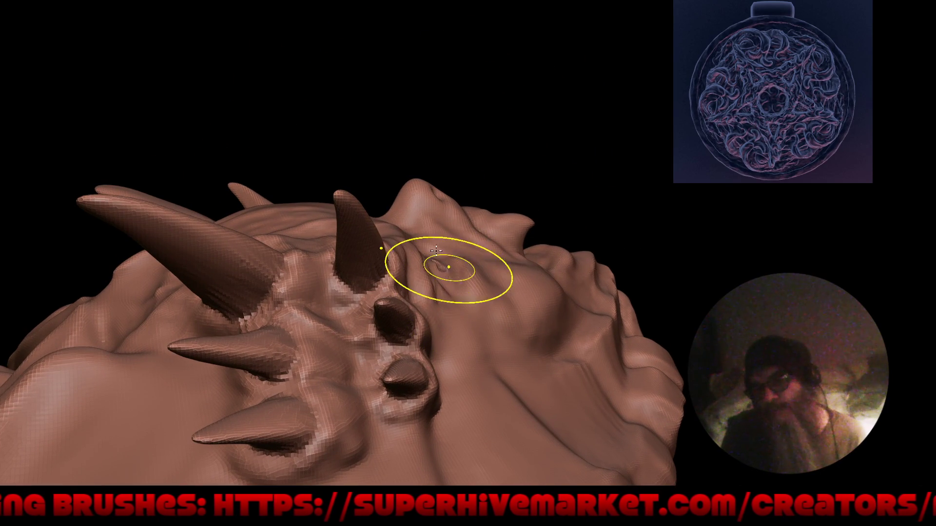
mouse_move(432, 261)
middle_down()
mouse_move(492, 279)
mouse_move(442, 258)
middle_up()
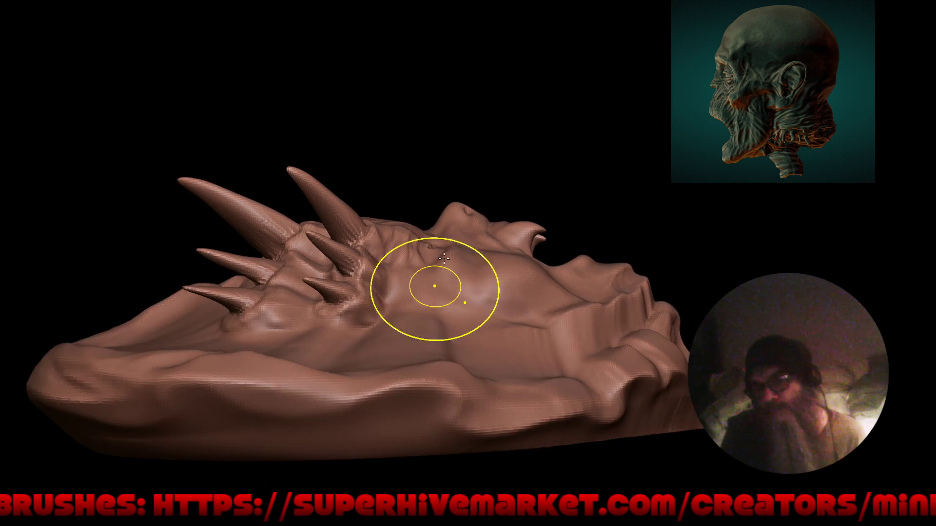
Fill in the dent on the upper head and verify the surface from the front
drag(462, 252, 463, 249)
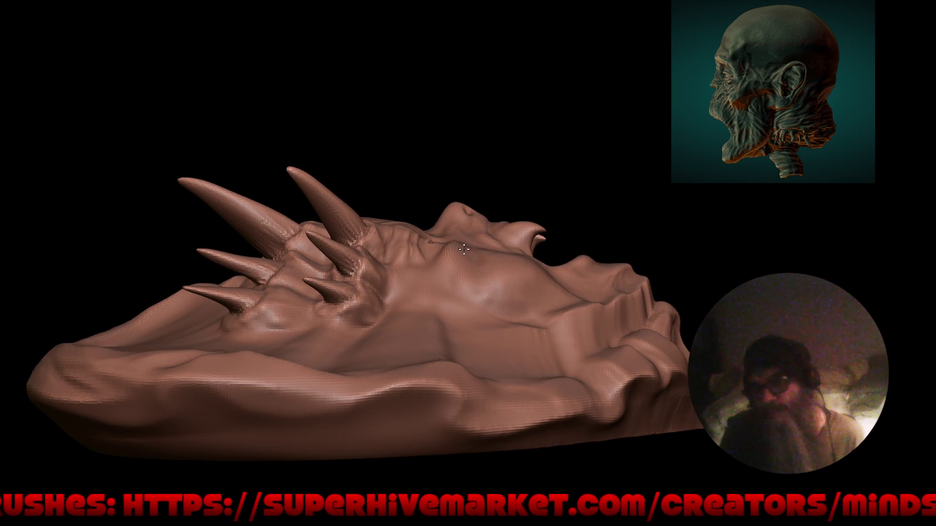
scroll(478, 267, up, 5)
drag(542, 252, 560, 256)
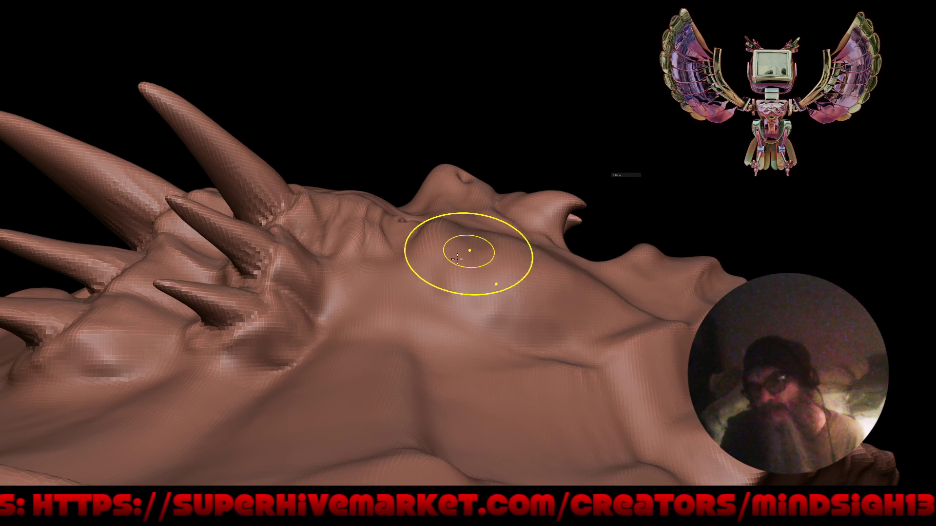
mouse_move(420, 285)
middle_down()
mouse_move(436, 302)
mouse_move(419, 293)
middle_up()
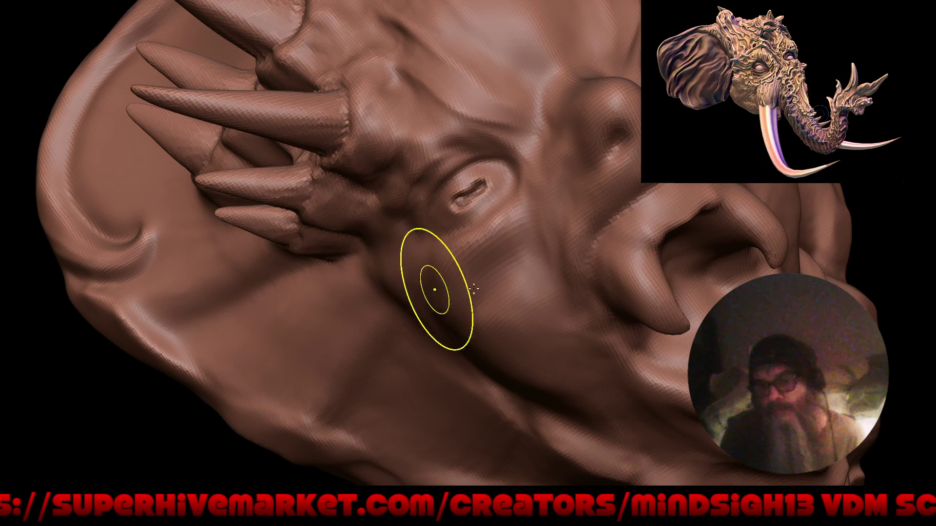
mouse_move(490, 318)
middle_down()
mouse_move(527, 355)
mouse_move(524, 383)
mouse_move(481, 321)
middle_up()
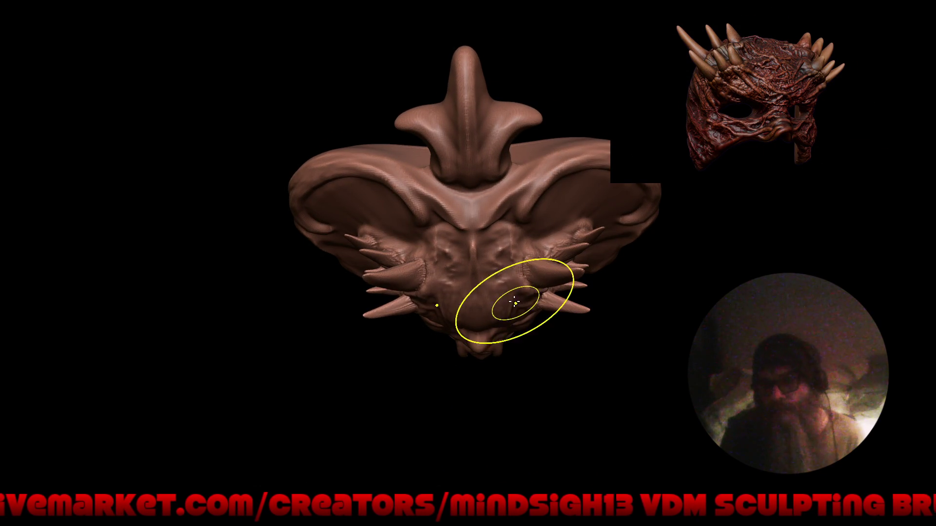
middle_drag(529, 330, 470, 271)
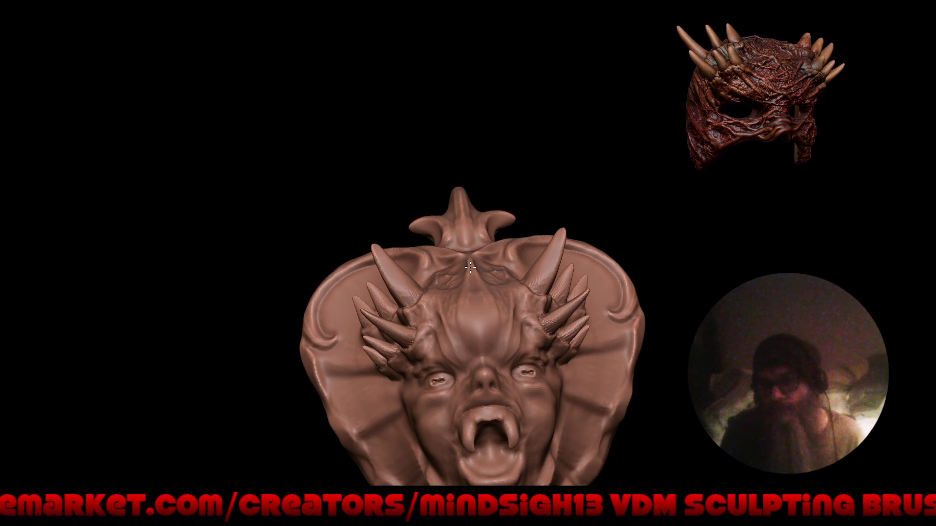
middle_drag(476, 285, 512, 315)
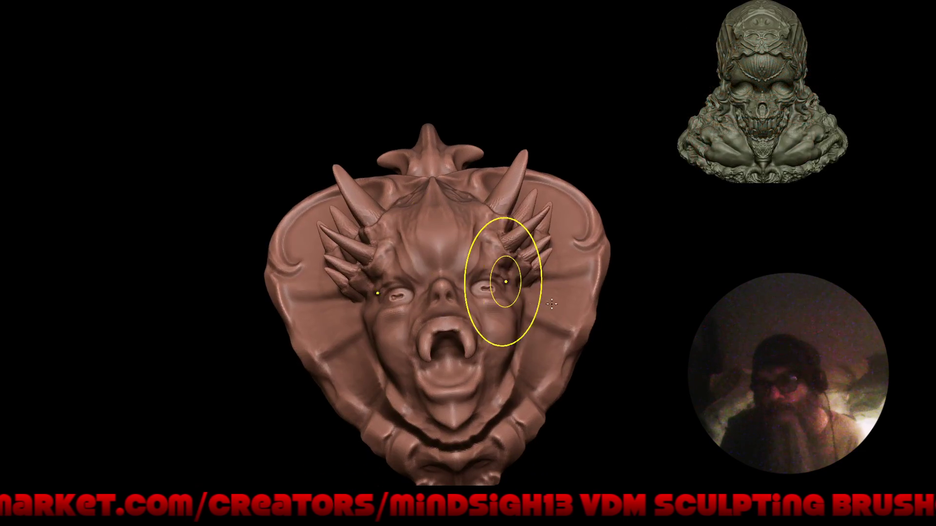
middle_drag(556, 366, 571, 345)
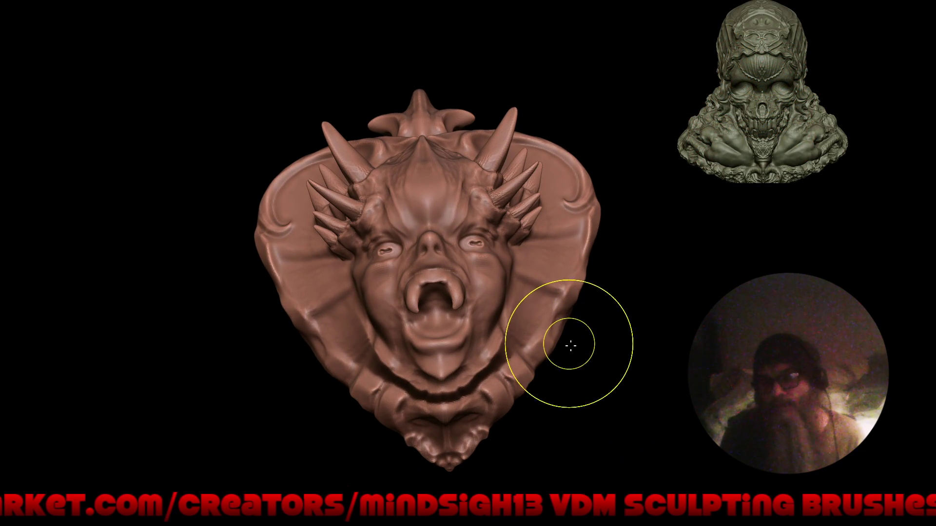
mouse_move(491, 315)
middle_down()
mouse_move(476, 285)
mouse_move(485, 282)
middle_up()
mouse_move(556, 314)
middle_down()
mouse_move(481, 274)
mouse_move(468, 286)
middle_up()
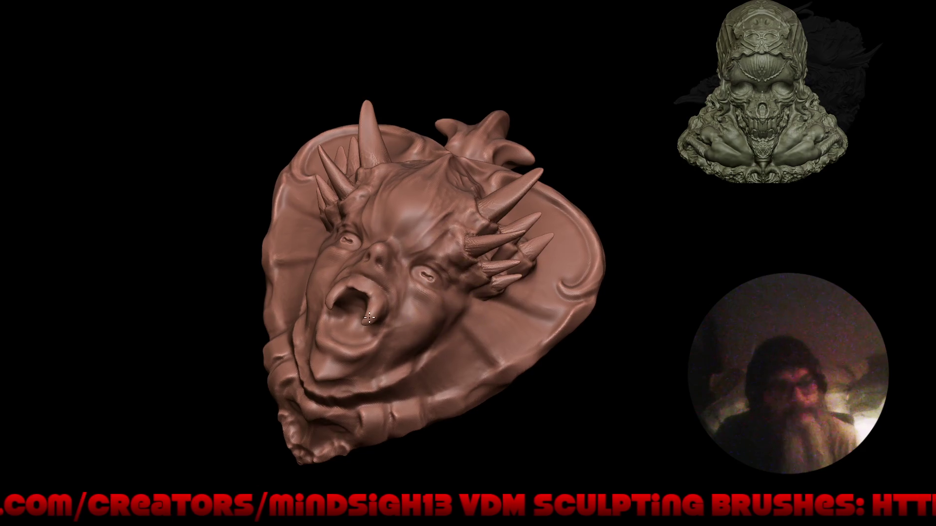
scroll(442, 333, up, 3)
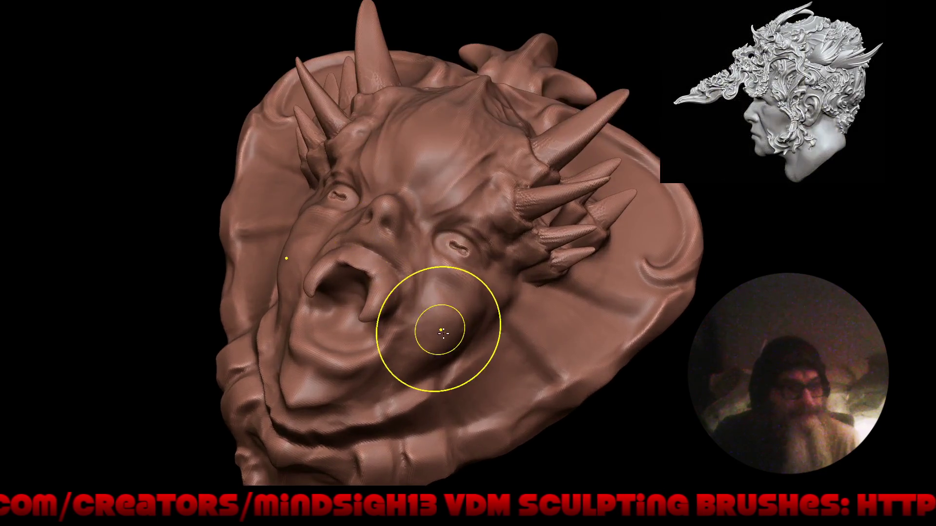
middle_drag(442, 332, 438, 271)
scroll(308, 205, up, 5)
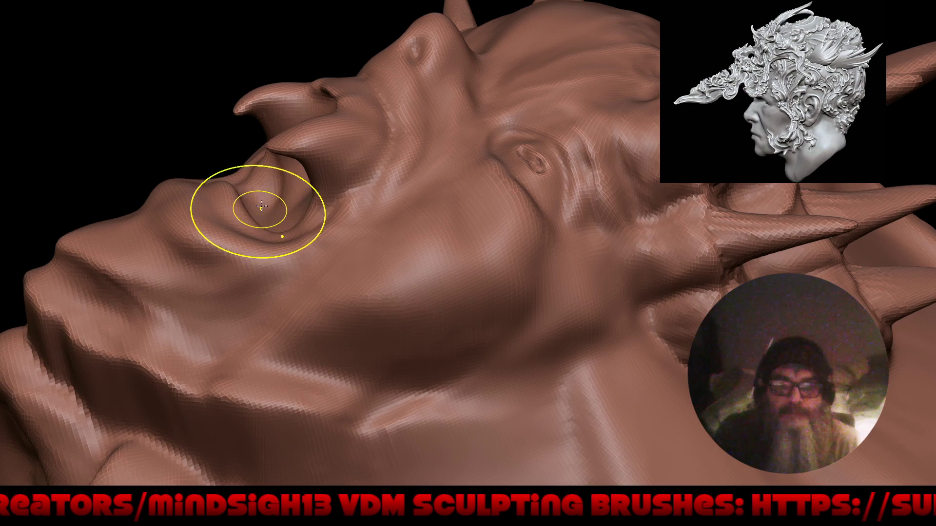
Grab-reshape the nostril area of the upturned face and review it in profile
mouse_move(261, 207)
middle_down()
mouse_move(293, 147)
mouse_move(227, 154)
middle_up()
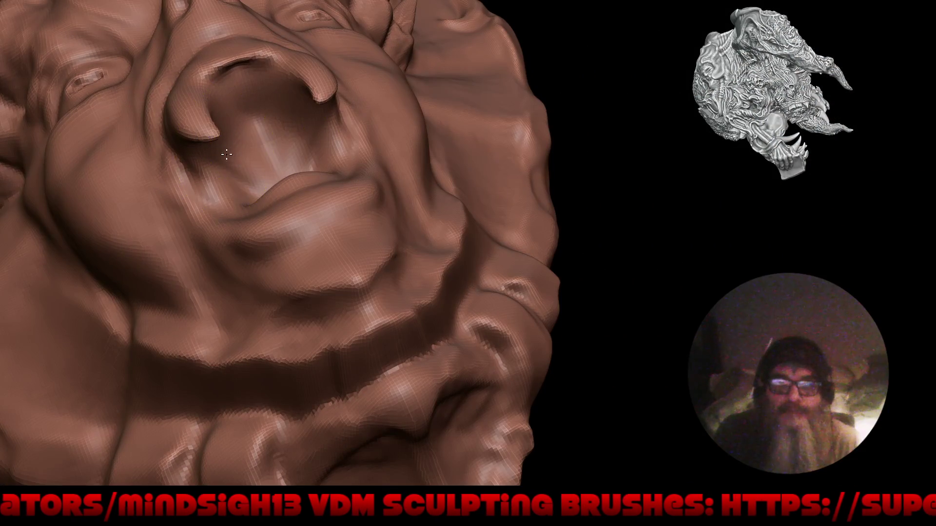
drag(223, 132, 219, 111)
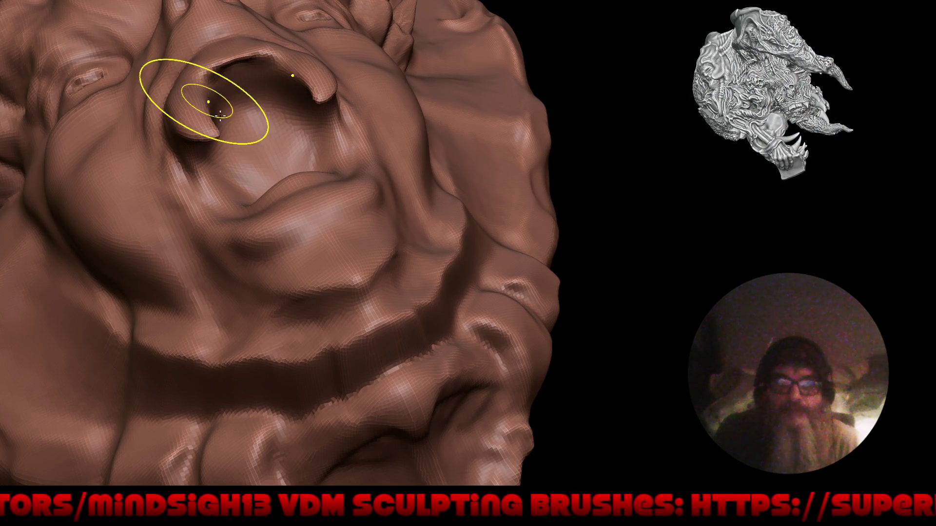
scroll(248, 103, down, 5)
mouse_move(381, 190)
middle_down()
mouse_move(424, 285)
mouse_move(385, 296)
middle_up()
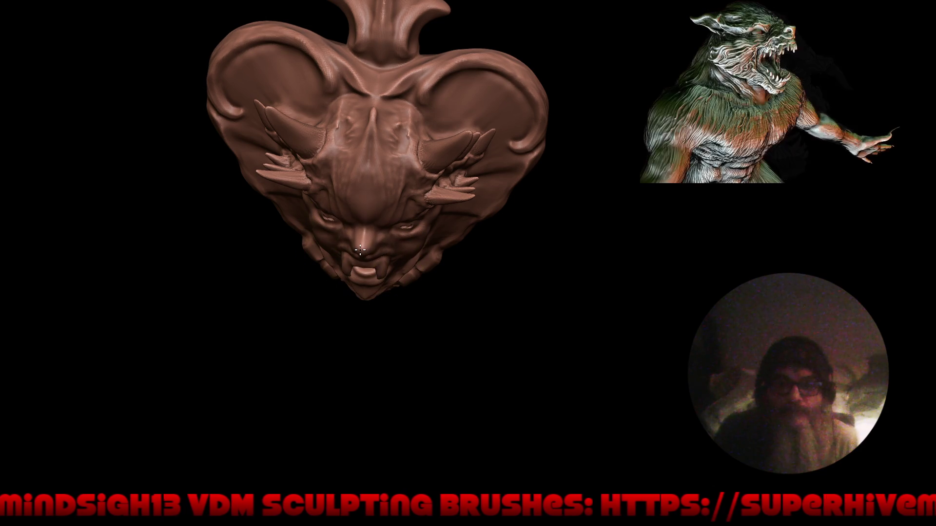
mouse_move(361, 255)
middle_down()
mouse_move(380, 220)
mouse_move(457, 157)
mouse_move(432, 158)
mouse_move(425, 260)
middle_up()
mouse_move(468, 219)
middle_down()
mouse_move(559, 201)
mouse_move(583, 152)
middle_up()
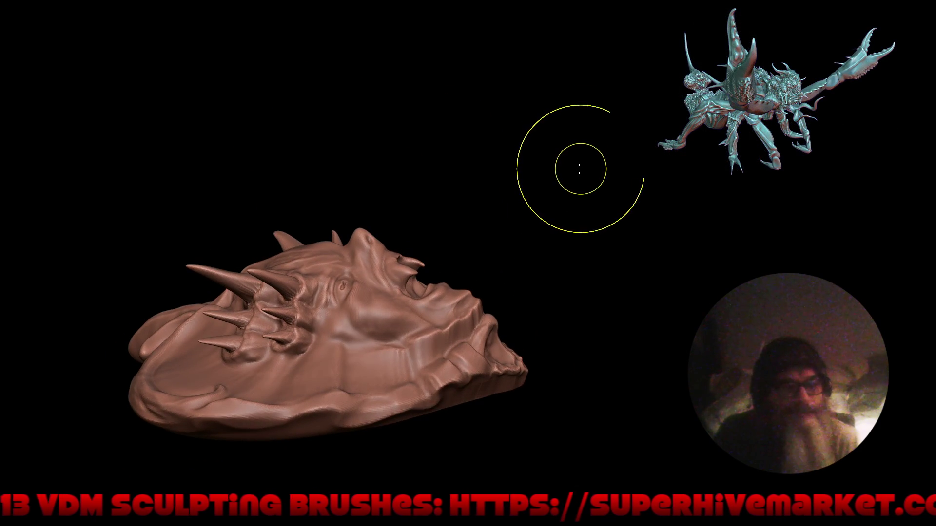
Smooth the mouth corner, reshape around the mouth tooth and pull the lower lip up into a bump
middle_drag(560, 208, 575, 209)
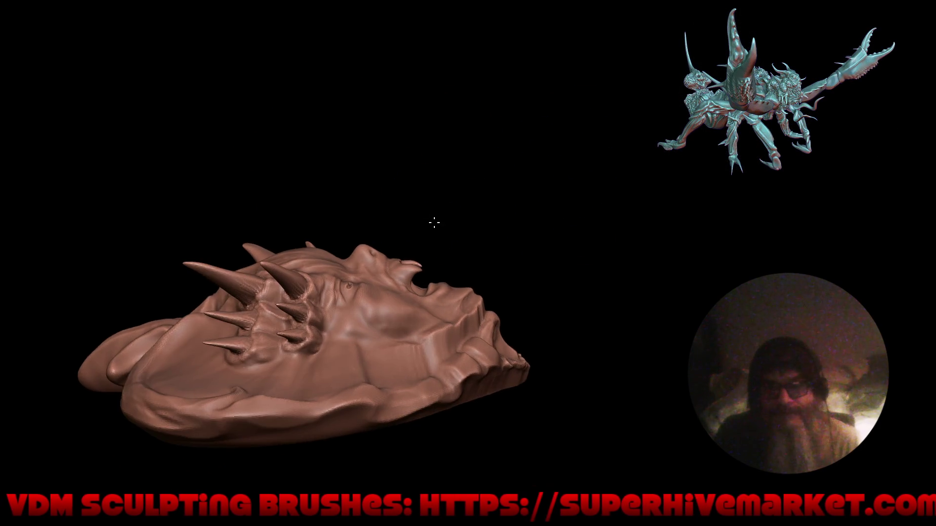
scroll(439, 220, up, 4)
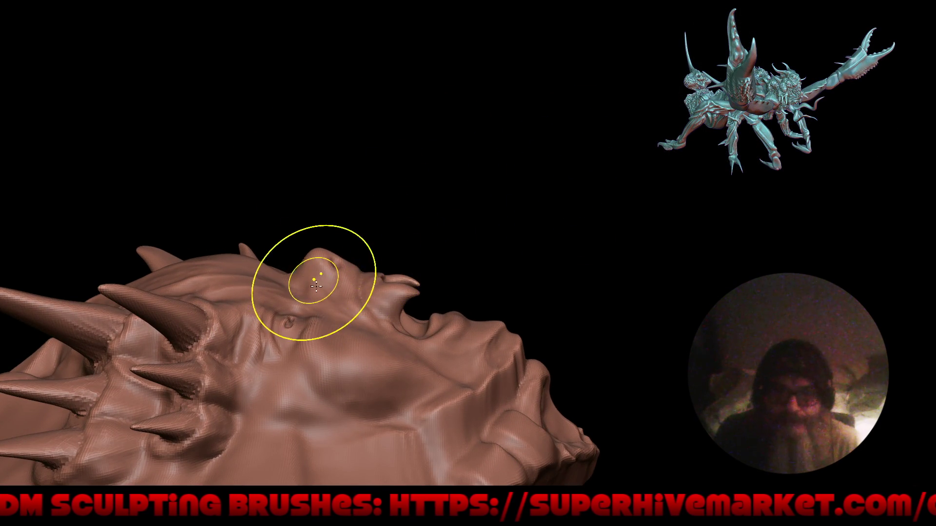
scroll(366, 256, up, 3)
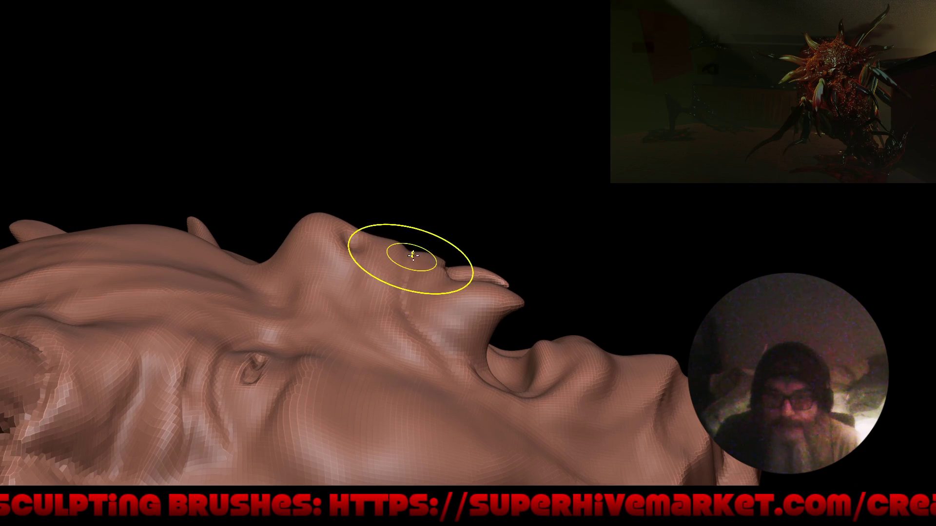
middle_drag(436, 246, 442, 293)
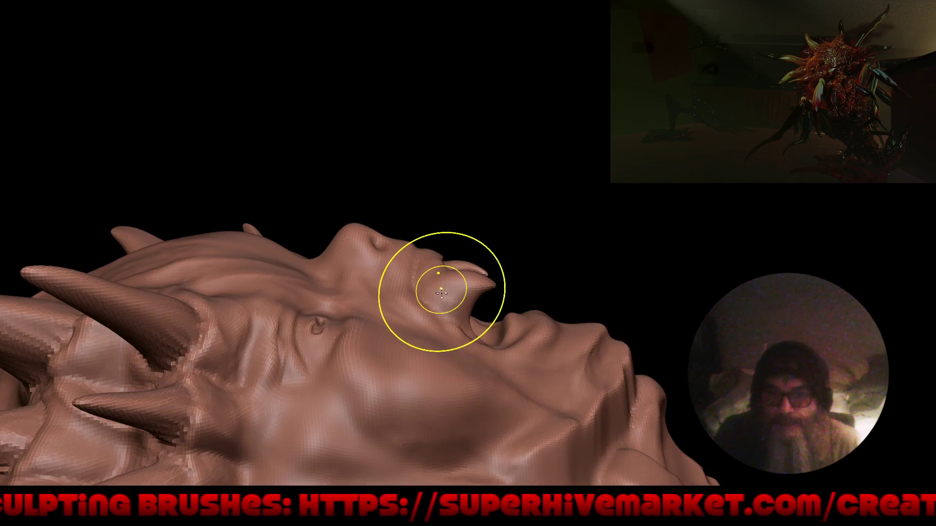
drag(434, 308, 415, 289)
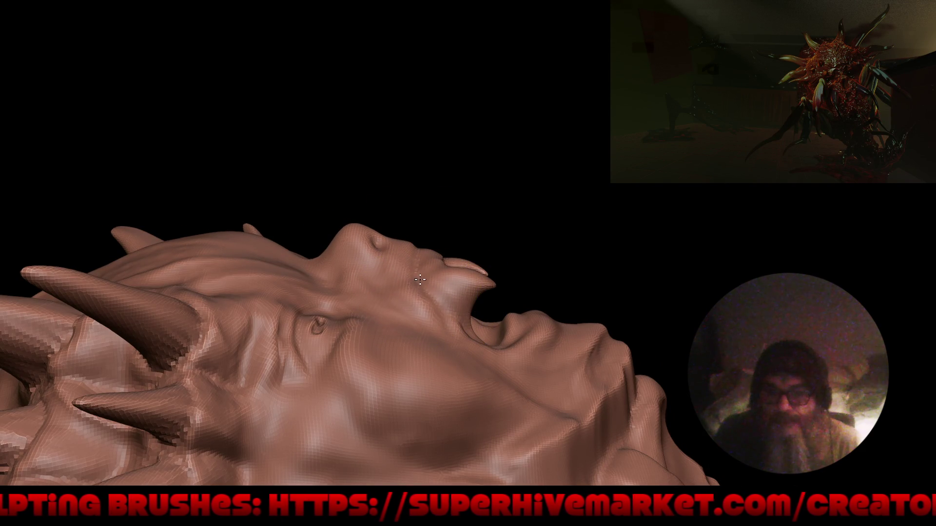
mouse_move(458, 284)
mouse_down()
mouse_move(451, 300)
mouse_move(461, 308)
mouse_up()
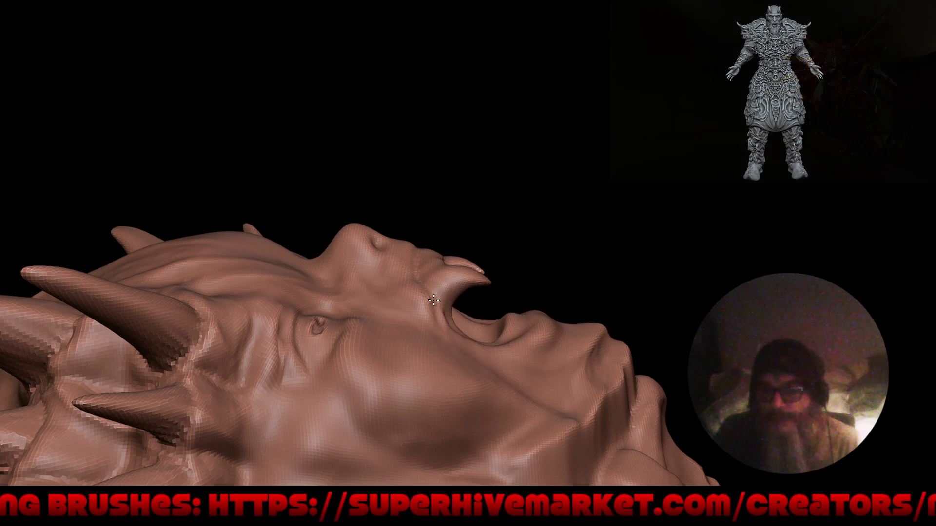
drag(545, 314, 545, 305)
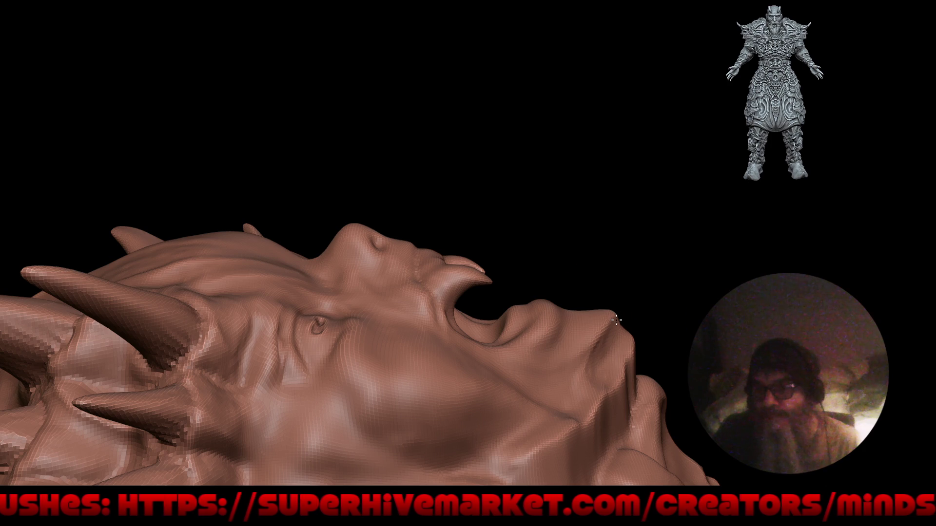
Reshape the tip of the nose from a close low view, then frame the whole pendant front-on
middle_drag(359, 256, 408, 202)
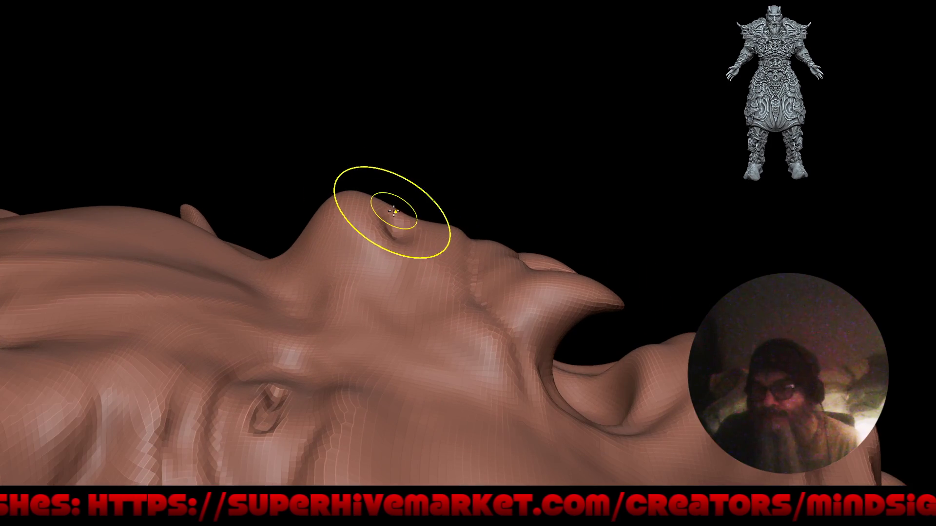
drag(382, 204, 373, 191)
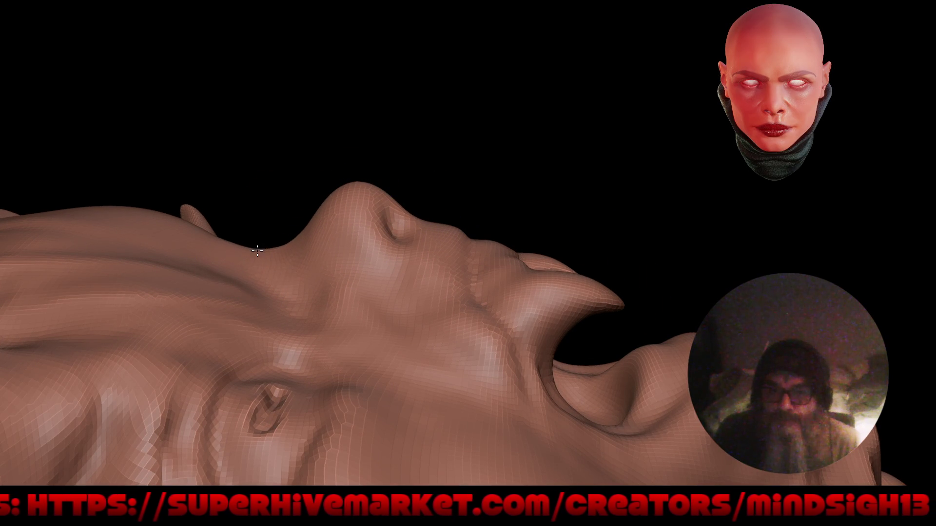
scroll(277, 211, down, 4)
mouse_move(380, 406)
middle_down()
mouse_move(395, 379)
mouse_move(558, 328)
middle_up()
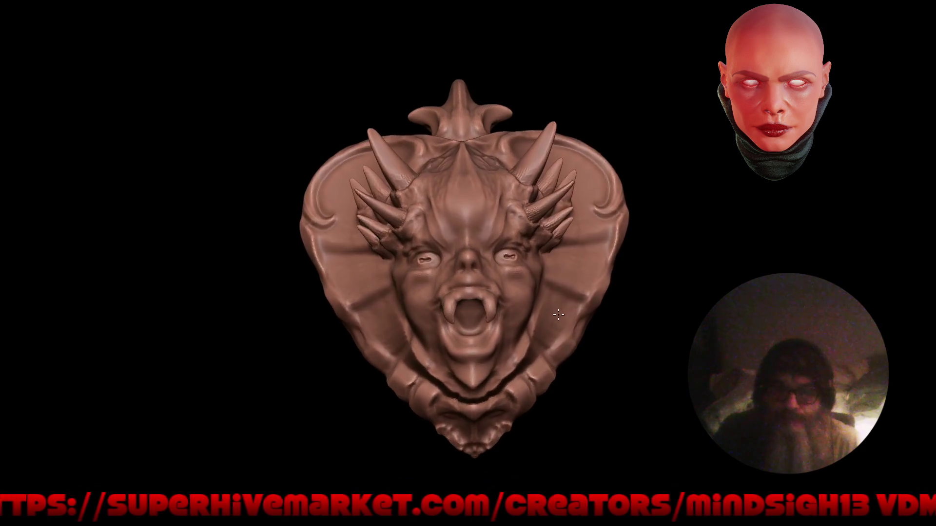
scroll(468, 263, up, 5)
scroll(454, 219, up, 3)
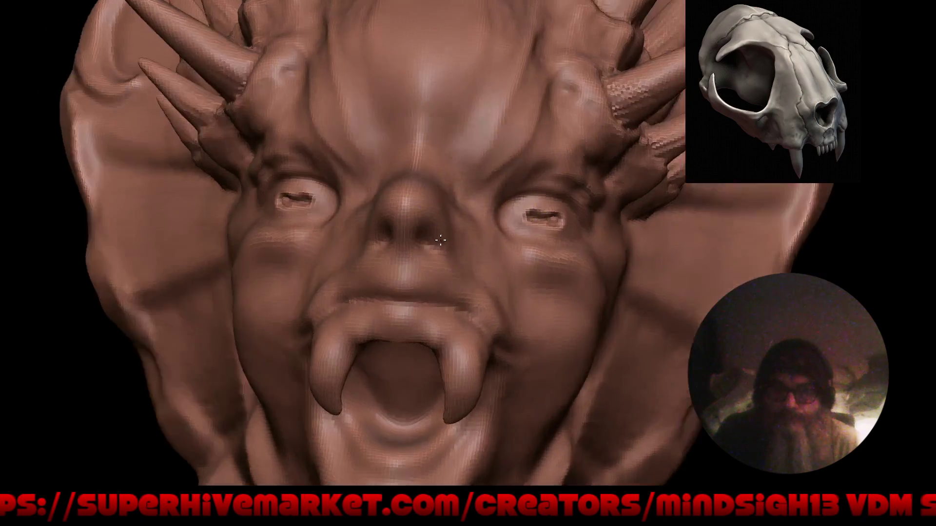
scroll(446, 209, up, 4)
Confirm a smaller brush radius while viewing the nose from close below
middle_drag(446, 209, 431, 219)
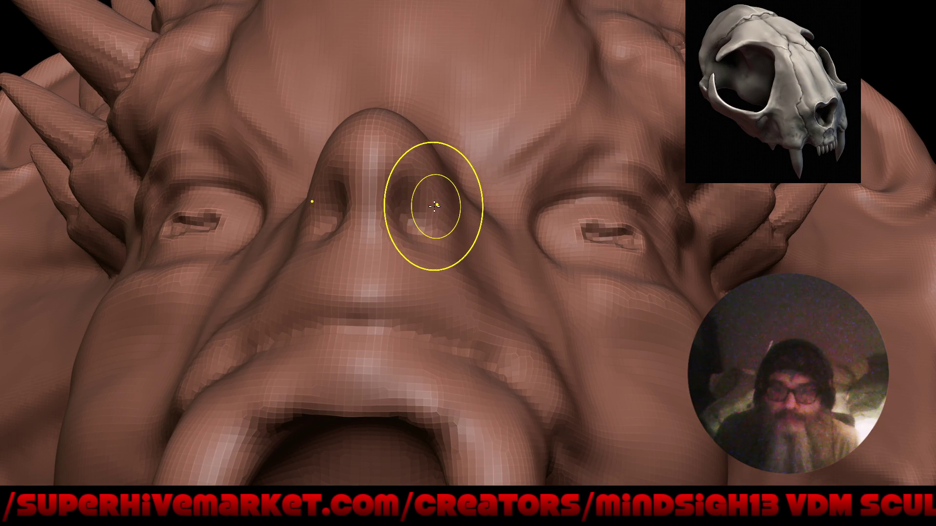
click(434, 207)
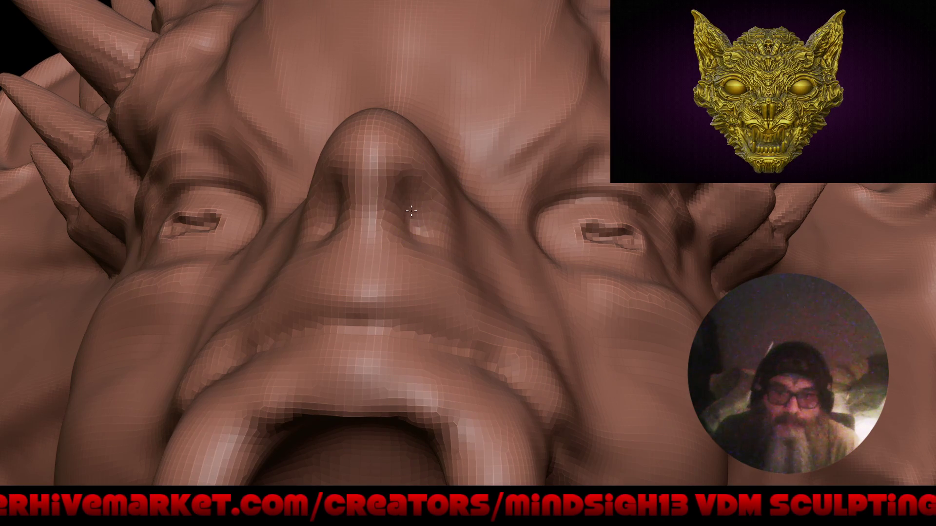
middle_drag(476, 205, 368, 175)
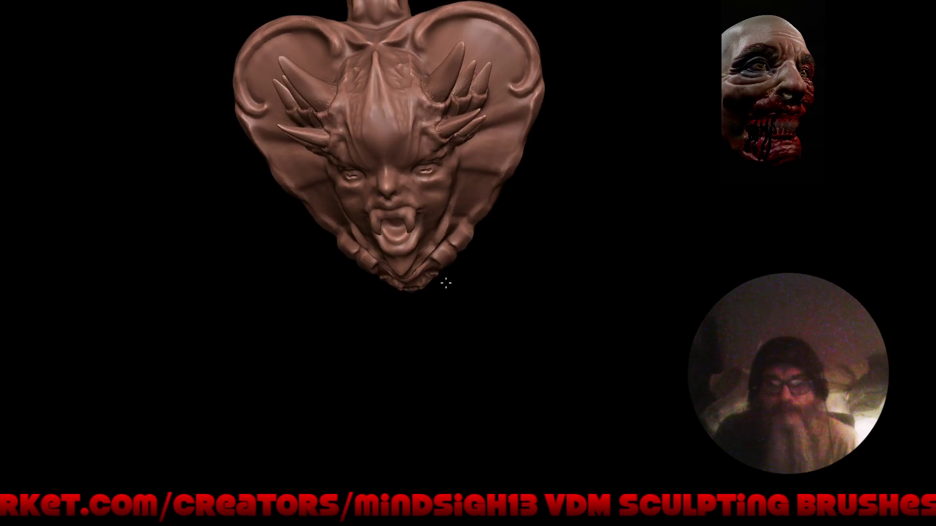
shift+middle_drag(446, 283, 446, 322)
scroll(422, 213, up, 3)
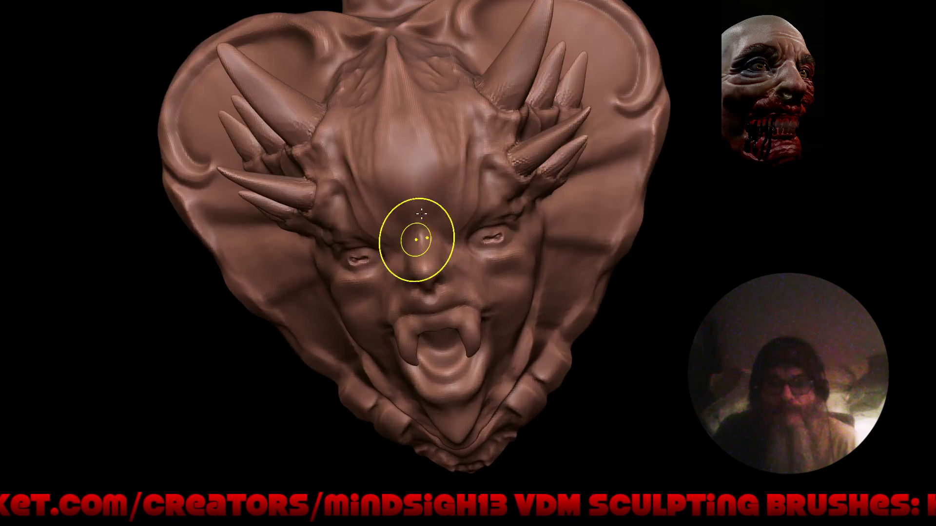
middle_drag(353, 365, 372, 322)
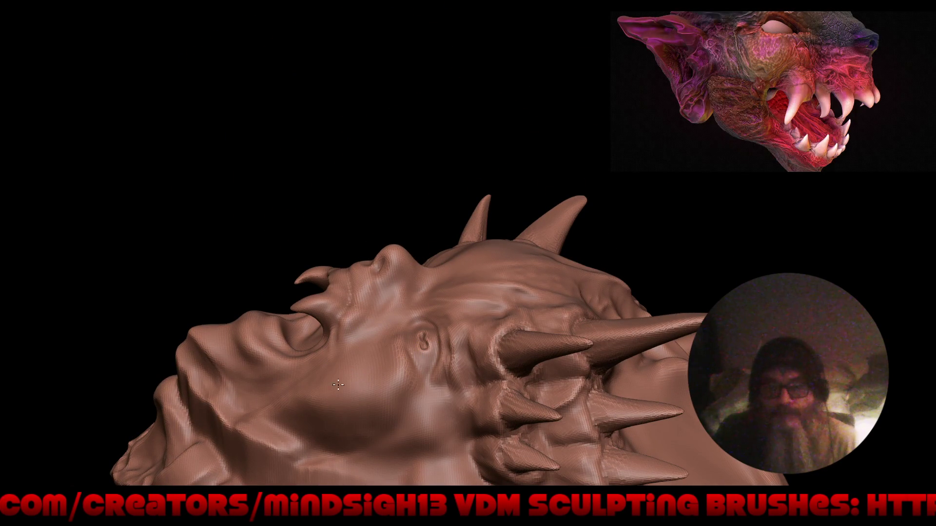
scroll(336, 303, down, 4)
mouse_move(336, 381)
middle_down()
mouse_move(468, 373)
mouse_move(537, 345)
middle_up()
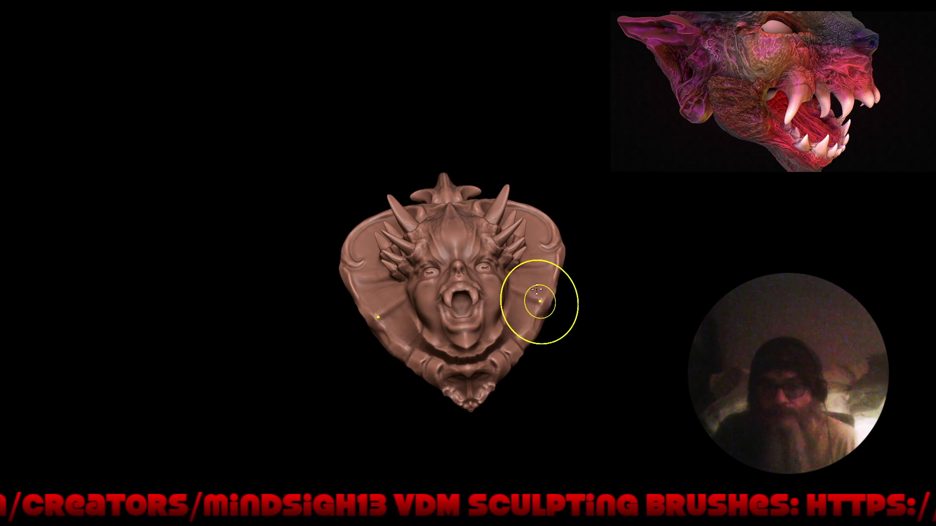
scroll(512, 307, up, 3)
scroll(469, 296, up, 1)
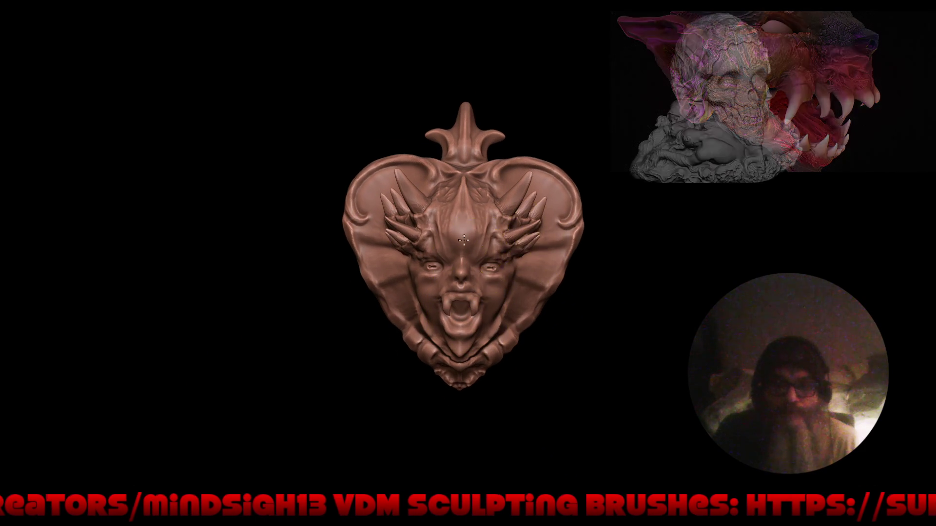
scroll(438, 249, up, 3)
scroll(412, 250, up, 2)
mouse_move(412, 249)
right_down()
mouse_move(454, 183)
mouse_move(469, 220)
right_up()
scroll(478, 159, up, 3)
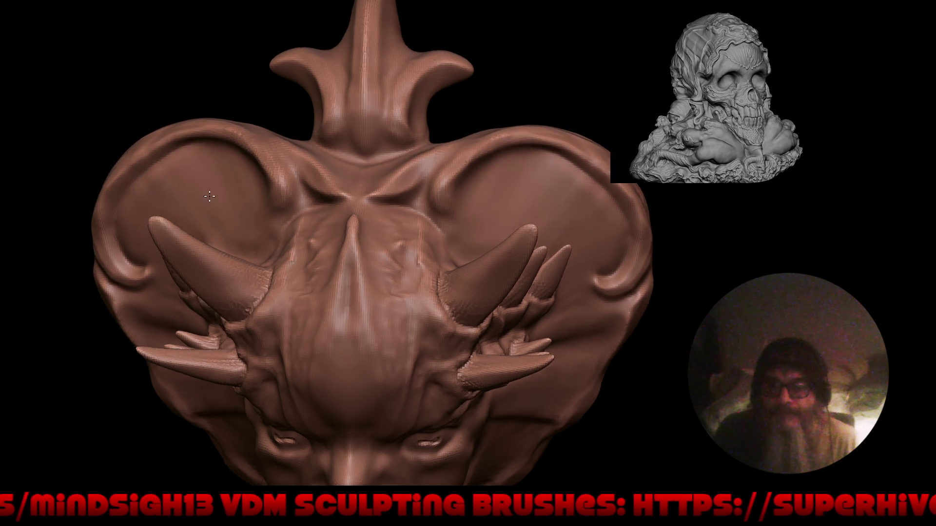
Review the head from top, side and front, then bring back the full interface with Ctrl+Alt+Space
middle_drag(146, 176, 380, 213)
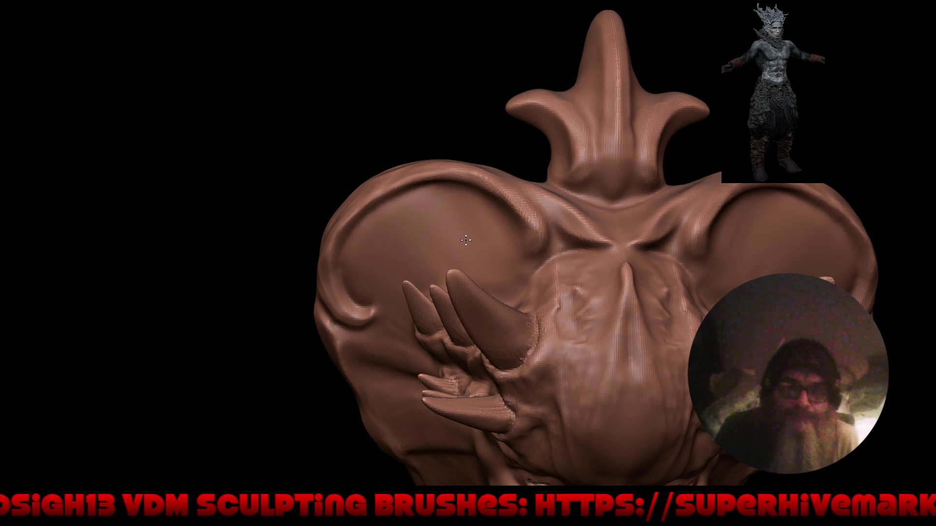
scroll(439, 241, down, 5)
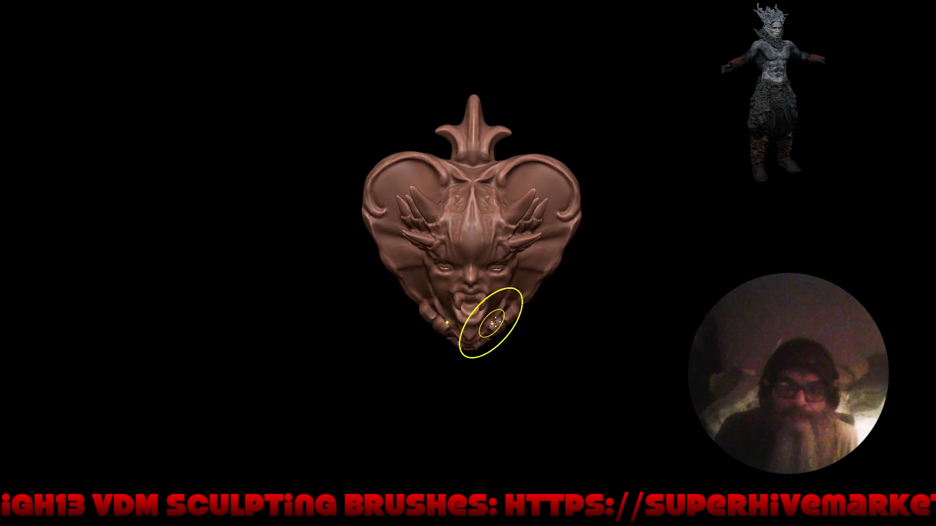
scroll(458, 301, up, 8)
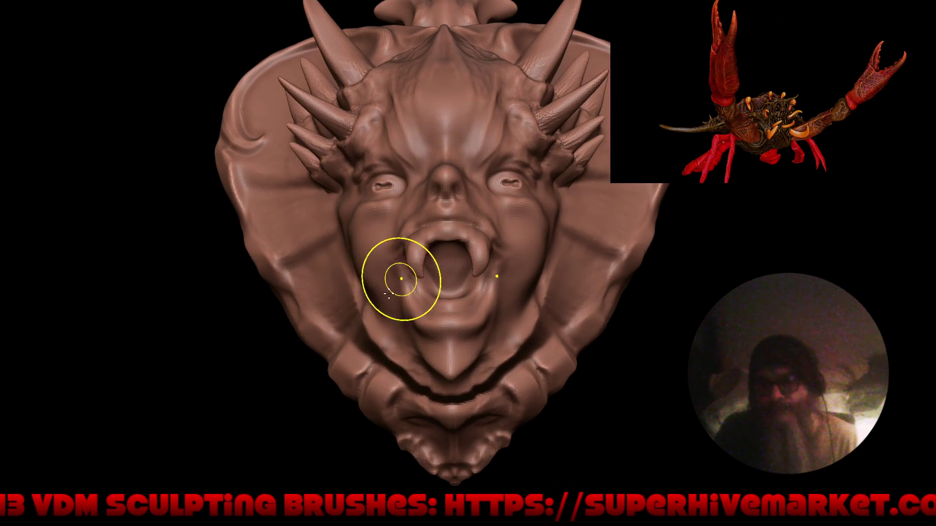
middle_drag(327, 272, 366, 263)
scroll(393, 254, up, 6)
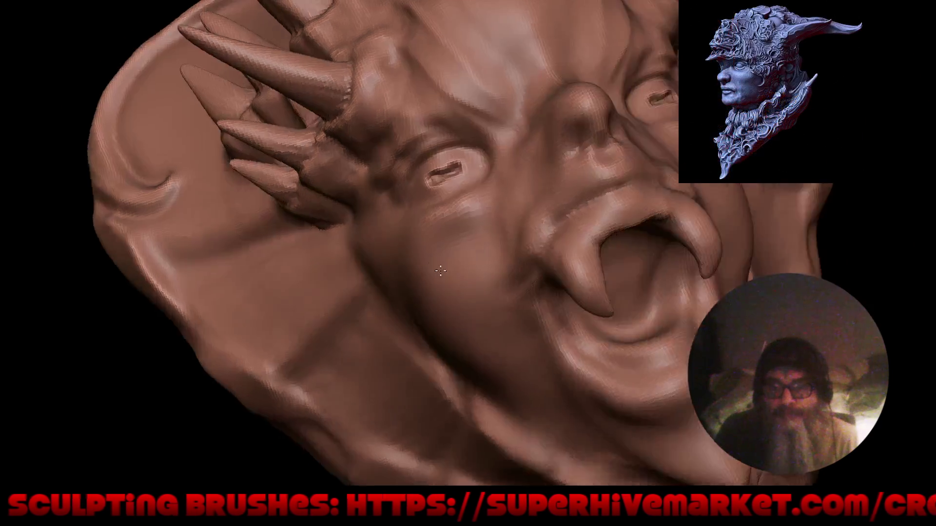
middle_drag(408, 324, 394, 188)
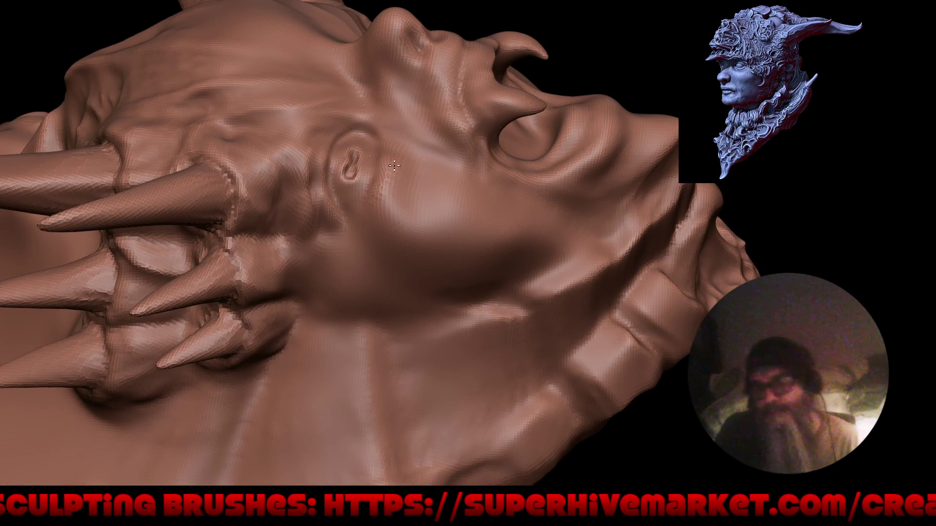
middle_drag(388, 246, 373, 235)
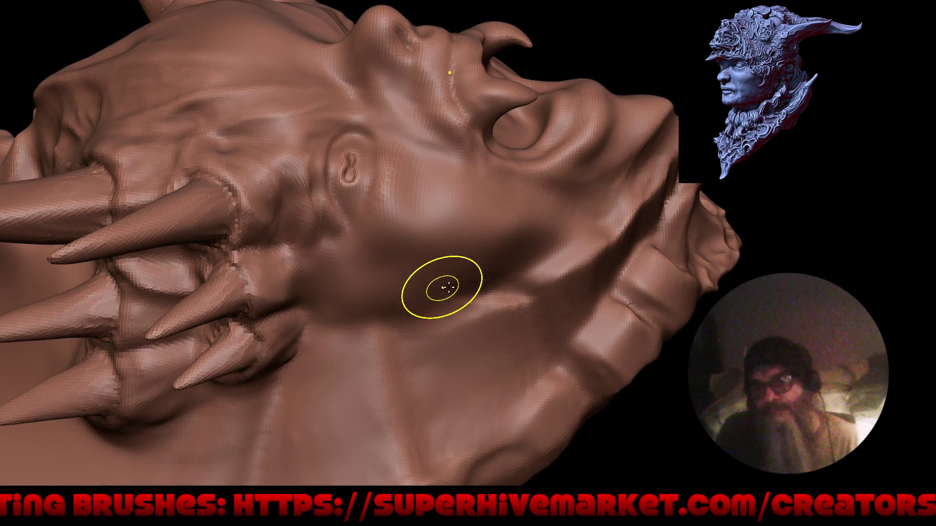
middle_drag(439, 288, 450, 344)
key(ctrl+alt+space)
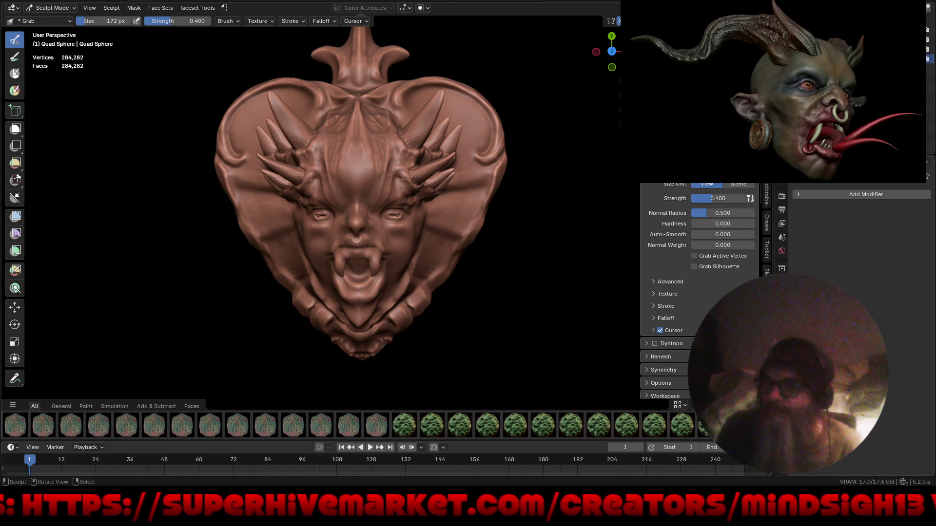
Set a finer voxel size with R and voxel remesh the sculpt to about 461,000 vertices
key(r)
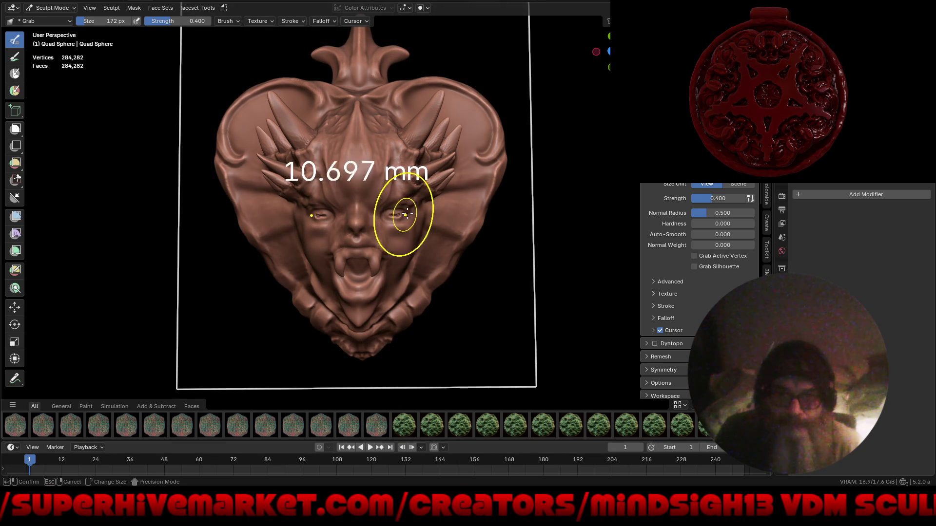
click(439, 214)
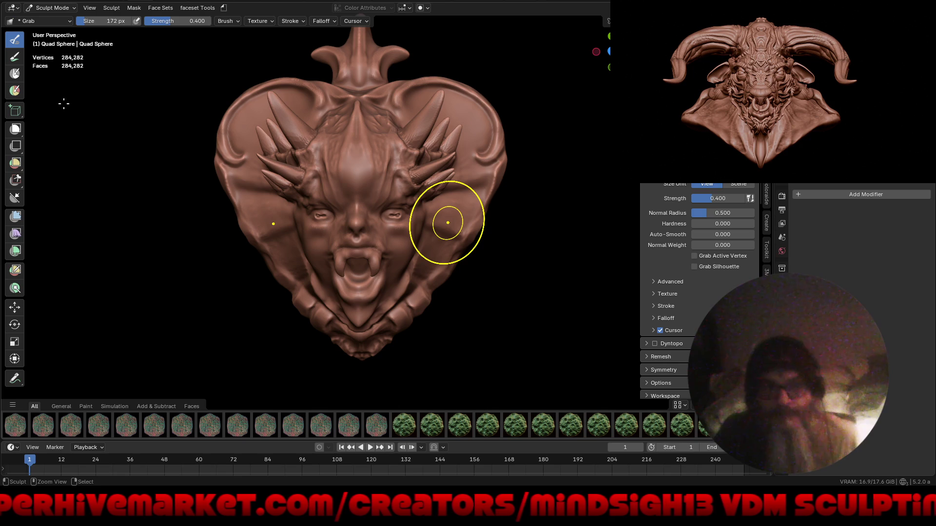
key(ctrl+r)
mouse_move(483, 370)
middle_down()
mouse_move(550, 337)
mouse_move(480, 297)
middle_up()
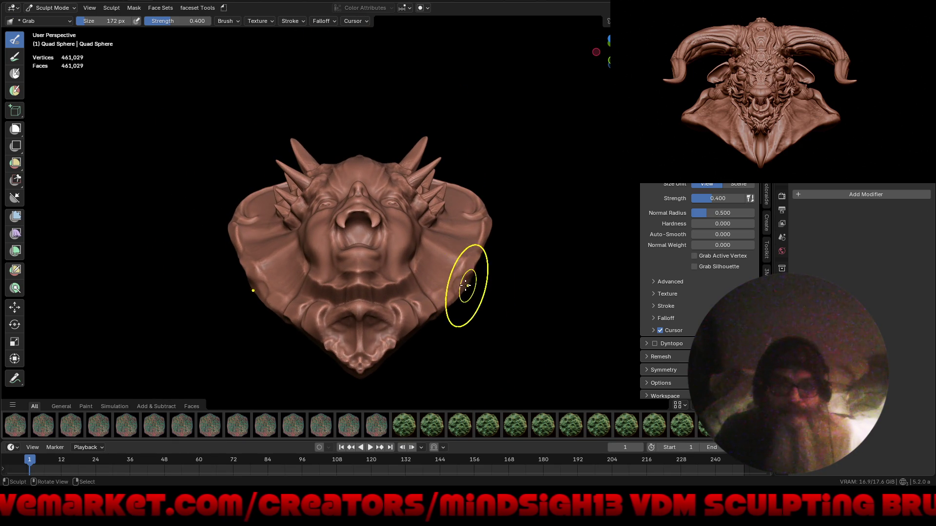
scroll(365, 322, up, 6)
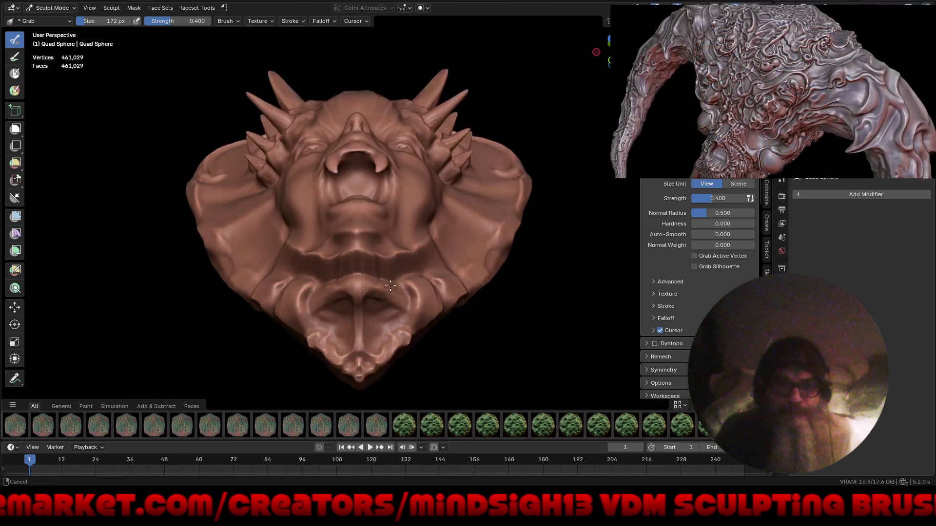
scroll(395, 278, up, 6)
mouse_move(412, 230)
middle_down()
mouse_move(407, 273)
mouse_move(412, 239)
middle_up()
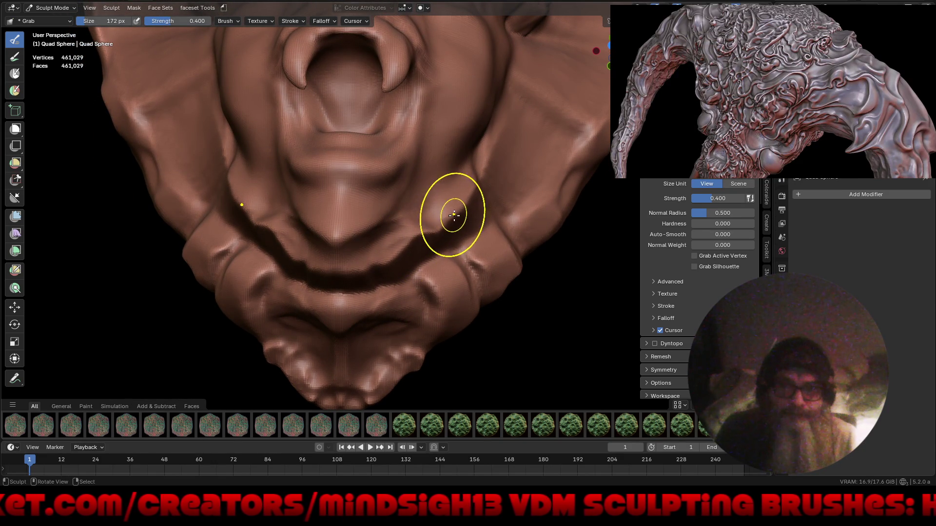
mouse_move(471, 185)
middle_down()
mouse_move(480, 190)
mouse_move(472, 228)
middle_up()
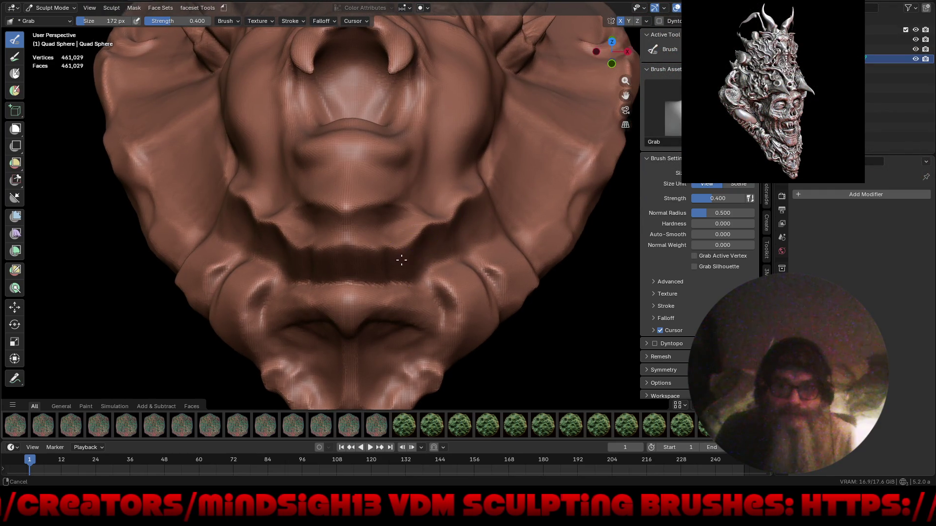
scroll(420, 249, up, 3)
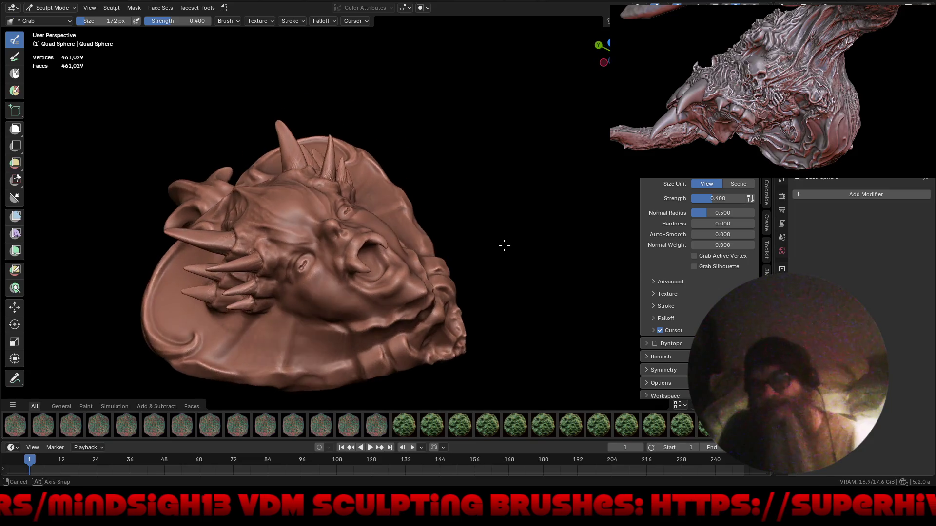
mouse_move(410, 293)
middle_down()
mouse_move(444, 303)
mouse_move(468, 219)
middle_up()
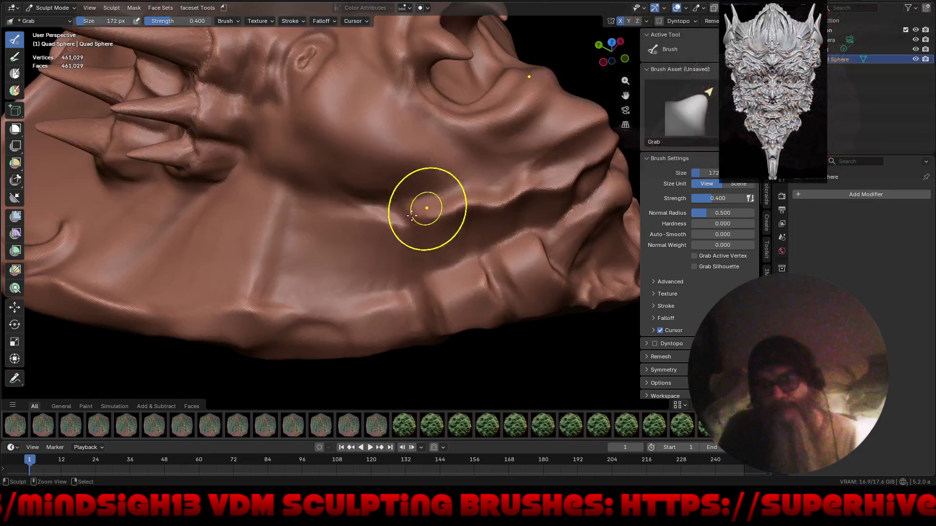
Switch to the Draw Sharp brush and carve a sharp groove along the sculpt's side
key(shift+space)
click(398, 242)
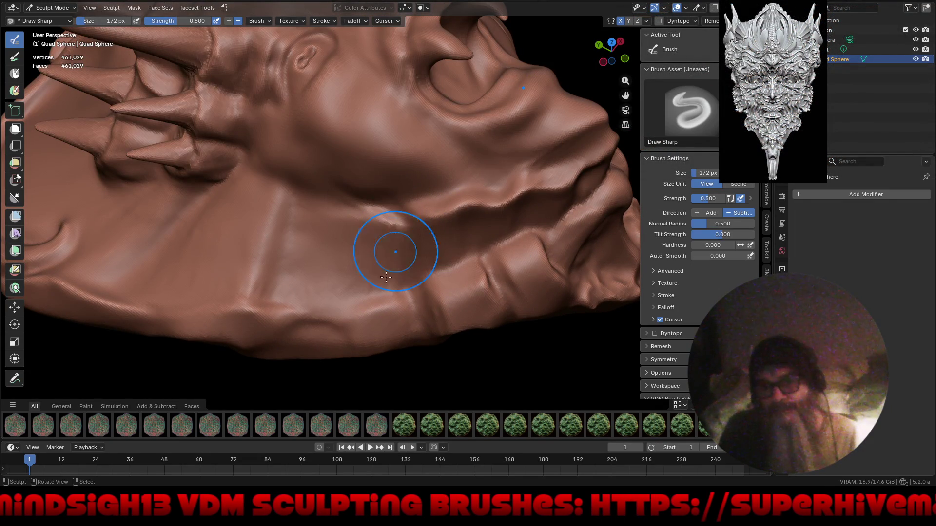
drag(435, 217, 429, 218)
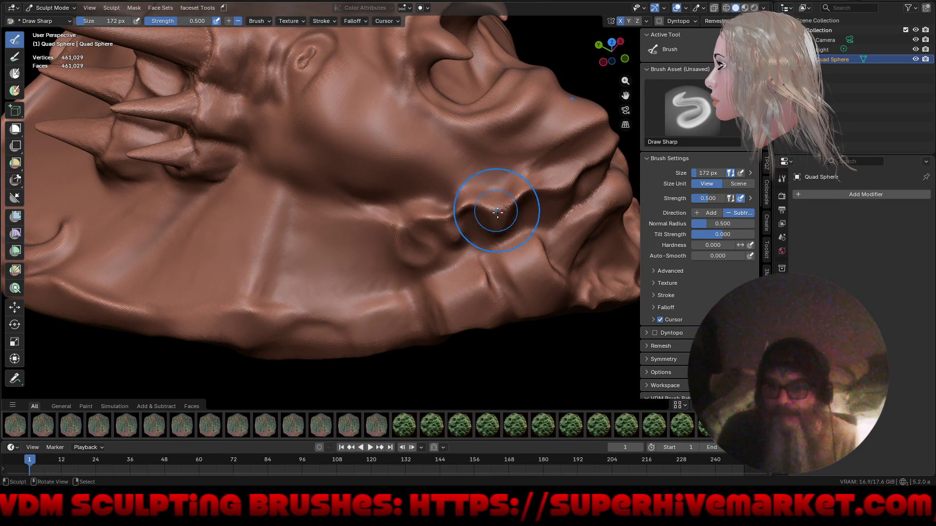
scroll(494, 232, down, 5)
scroll(482, 286, down, 4)
Return to a frontal view and show the viewport full screen without the interface
mouse_move(483, 285)
middle_down()
mouse_move(434, 337)
mouse_move(476, 307)
middle_up()
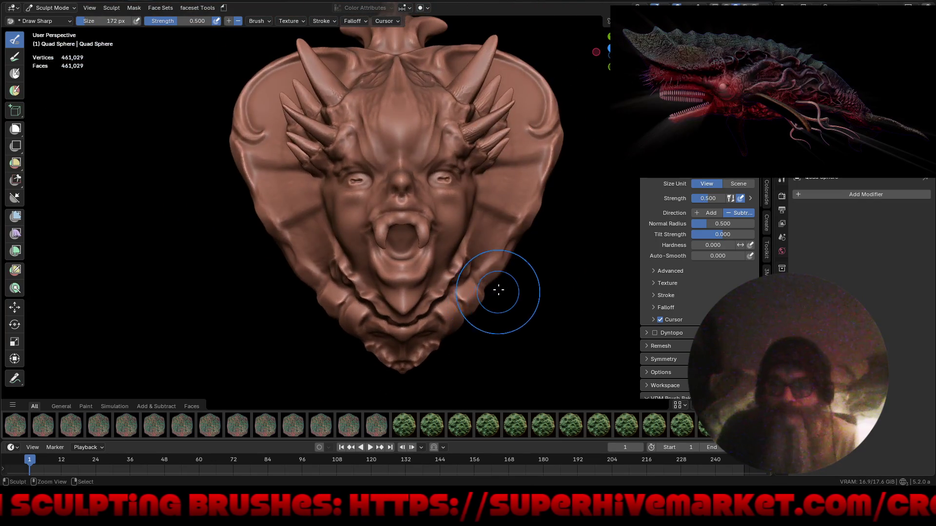
key(ctrl+alt+space)
scroll(574, 347, up, 3)
middle_drag(575, 347, 441, 296)
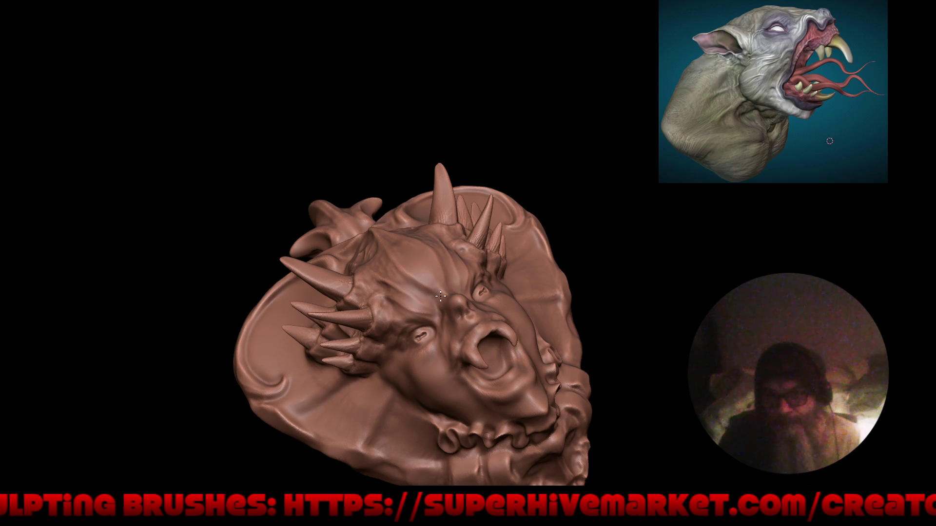
mouse_move(386, 273)
middle_down()
mouse_move(468, 299)
mouse_move(534, 246)
middle_up()
scroll(436, 306, up, 3)
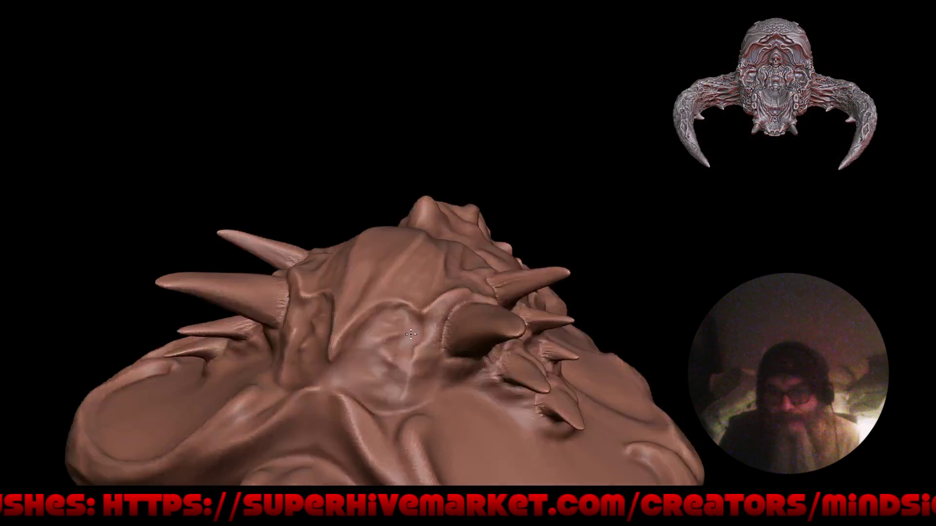
middle_drag(406, 307, 380, 301)
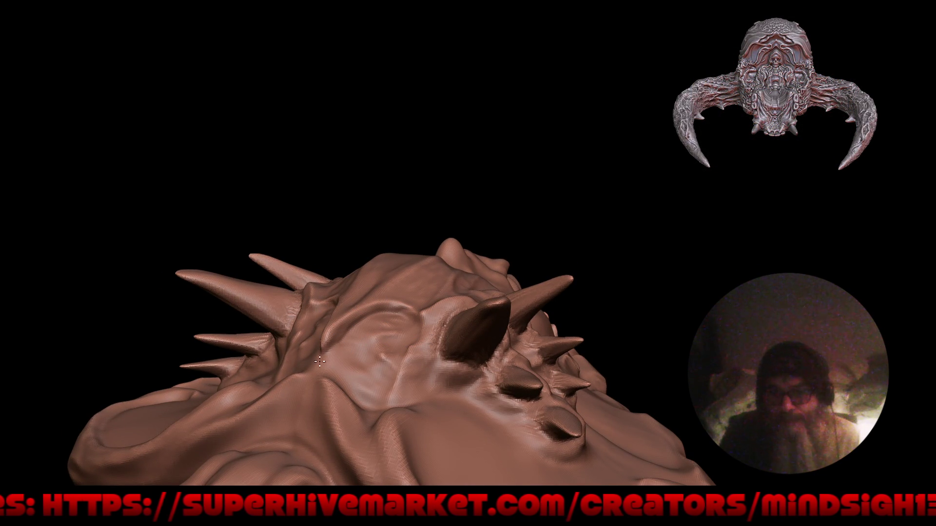
middle_drag(353, 344, 393, 257)
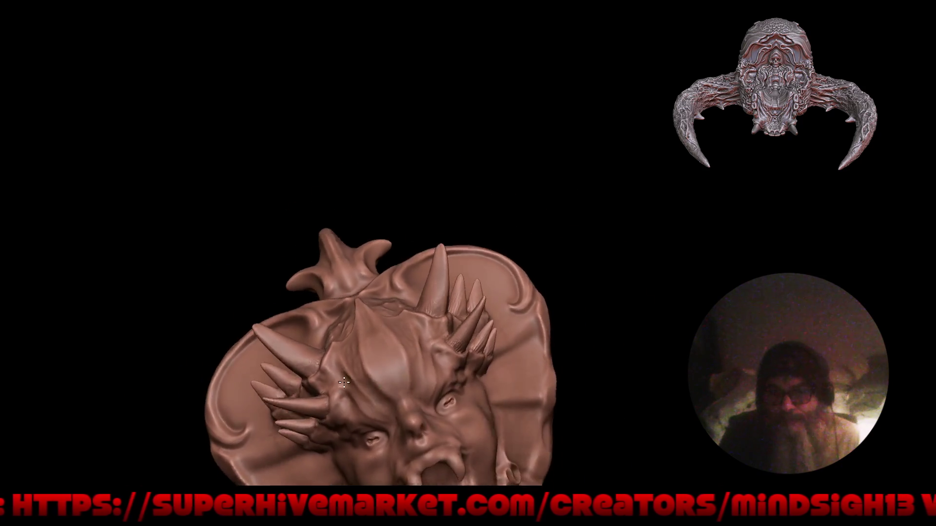
scroll(394, 257, down, 4)
middle_drag(410, 241, 382, 216)
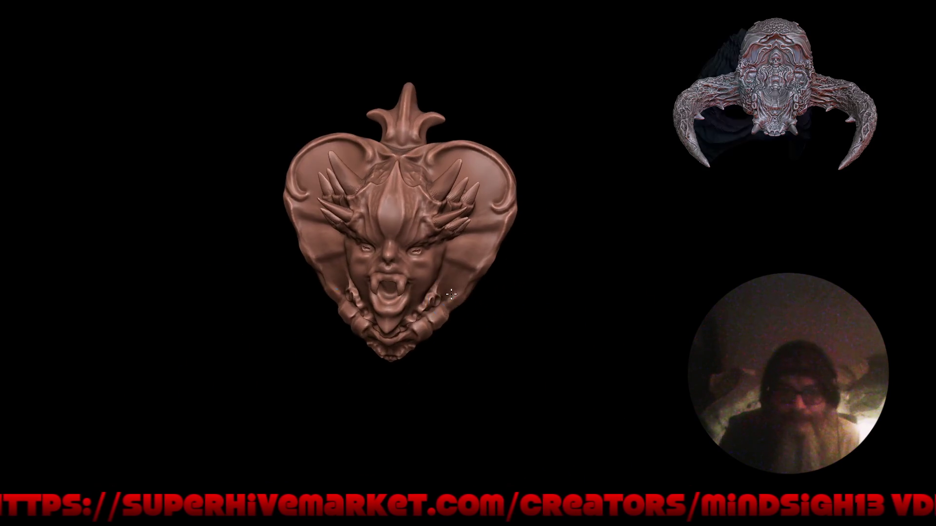
scroll(383, 216, up, 3)
scroll(382, 215, up, 2)
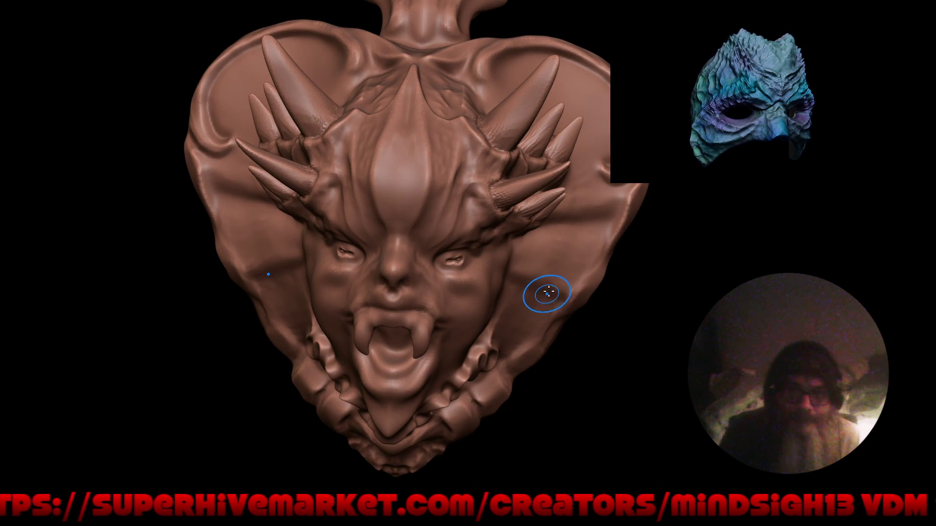
Frame the heart sculpt, review it from below and the side, then restore the full interface
mouse_move(484, 259)
middle_down()
mouse_move(504, 270)
mouse_move(614, 237)
middle_up()
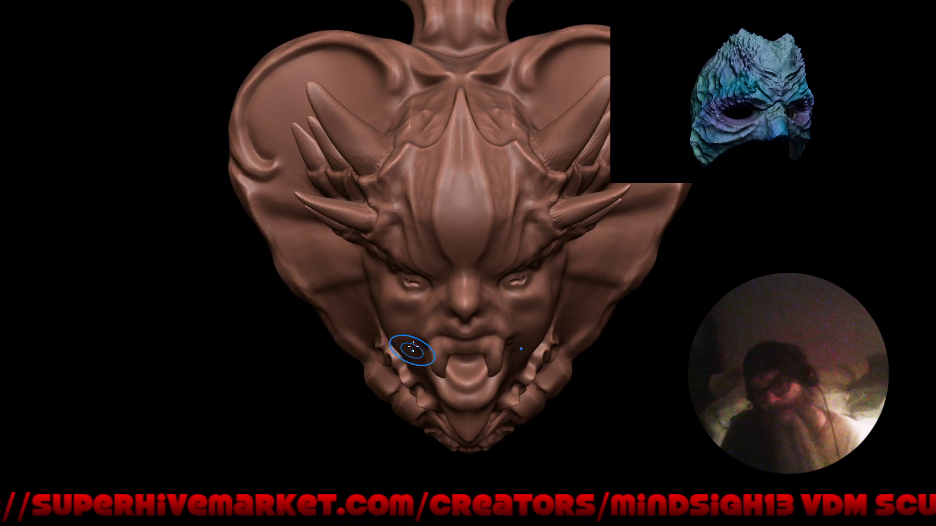
scroll(412, 350, up, 3)
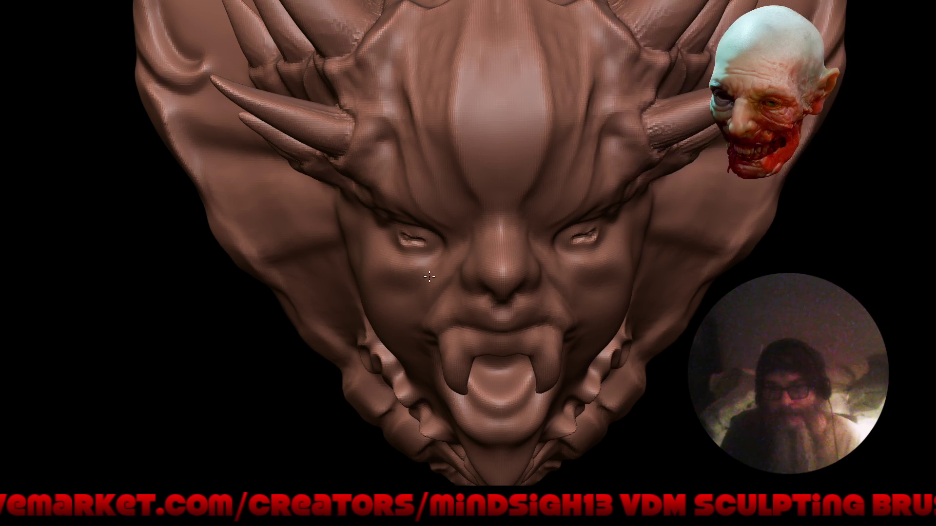
key(f)
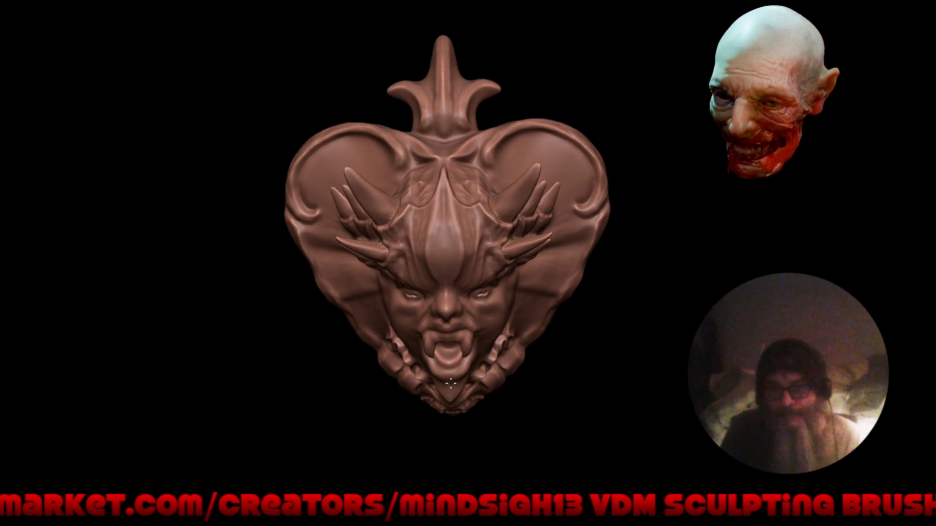
right_drag(467, 375, 445, 296)
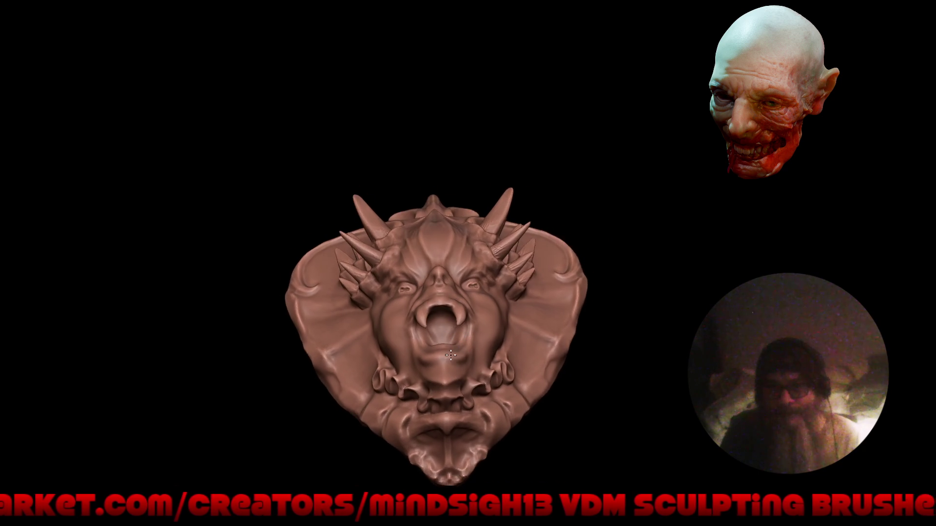
mouse_move(443, 369)
right_down()
mouse_move(502, 348)
mouse_move(462, 371)
mouse_move(458, 395)
right_up()
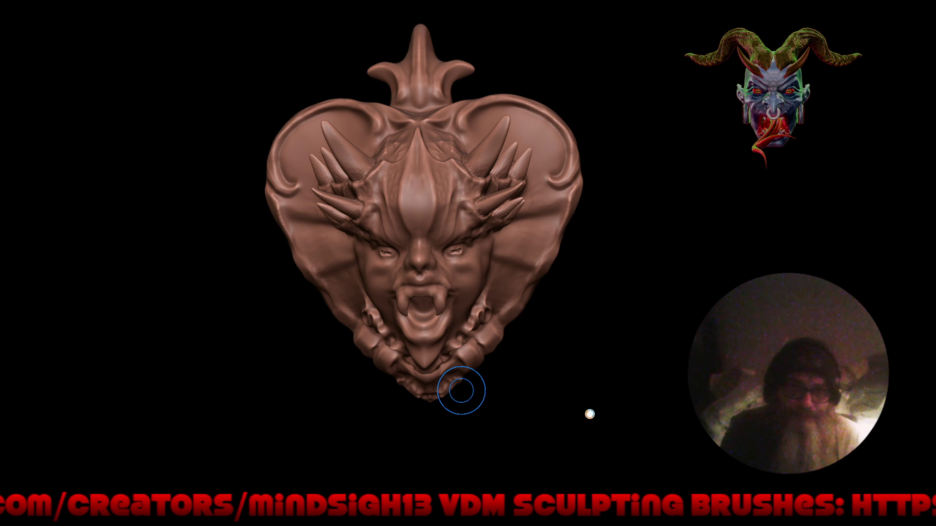
key(ctrl+alt+space)
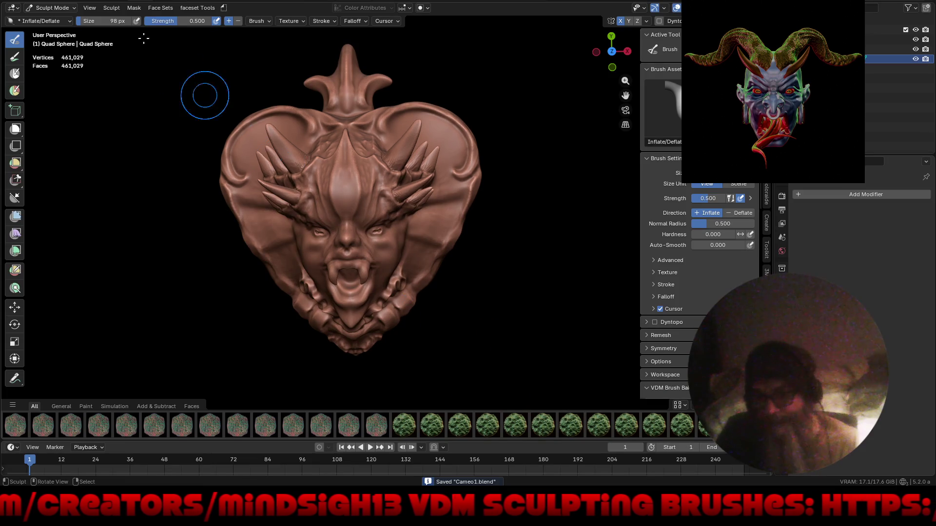
Use File > Open with a maximized browser to open Cameo2.blend from Documents
click(14, 8)
click(30, 18)
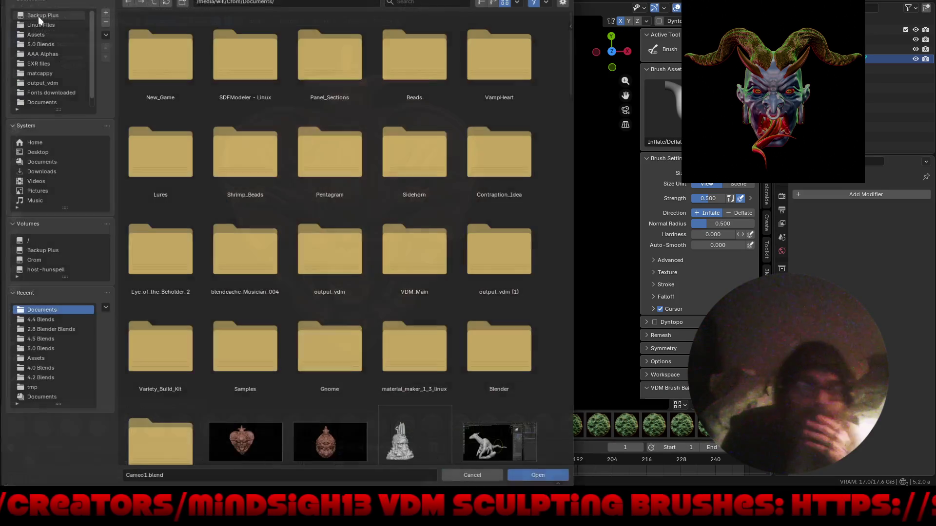
key(ctrl+space)
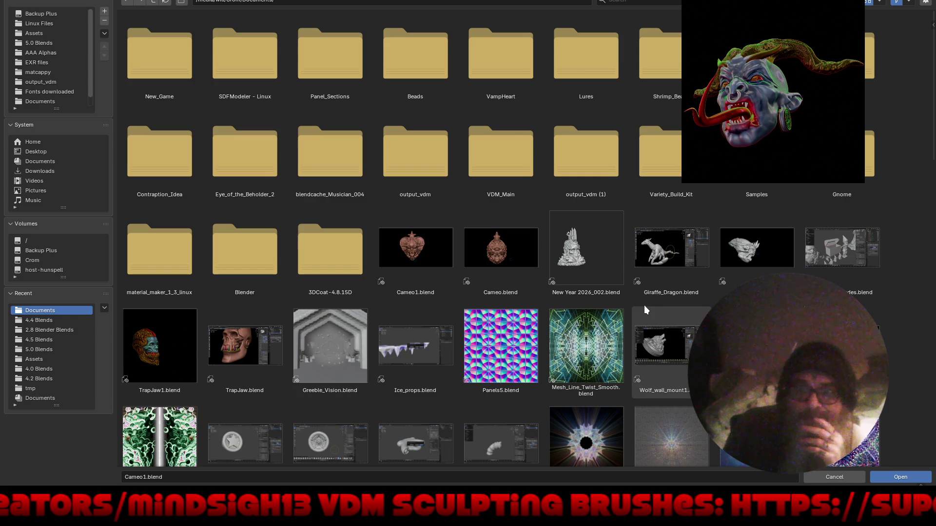
scroll(645, 311, down, 6)
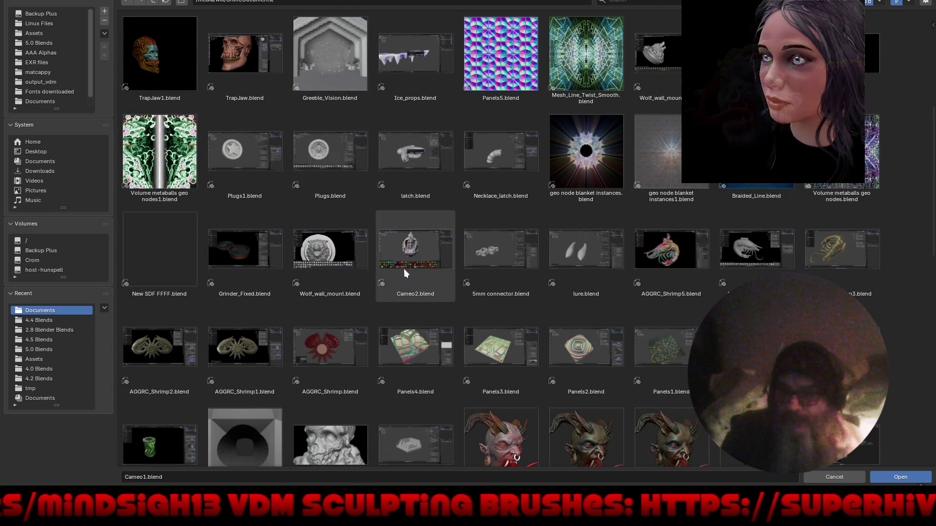
double_click(414, 256)
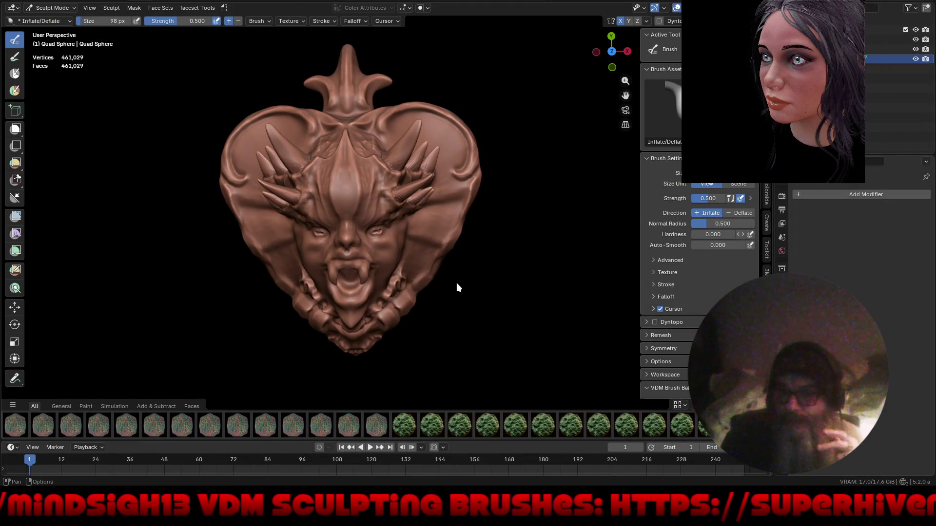
Glance at the skull cameo from a low angle, then bring up File > Open again
mouse_move(411, 289)
middle_down()
mouse_move(366, 213)
mouse_move(359, 286)
middle_up()
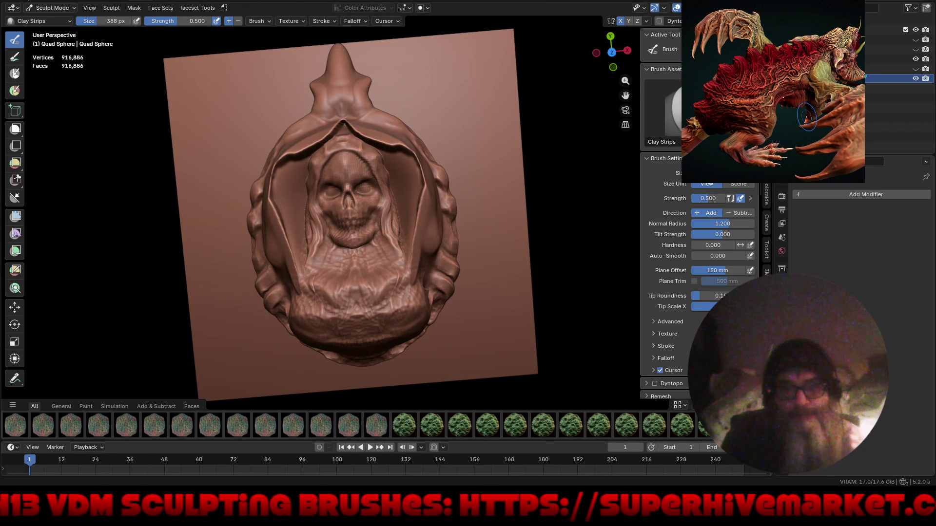
click(17, 0)
click(35, 17)
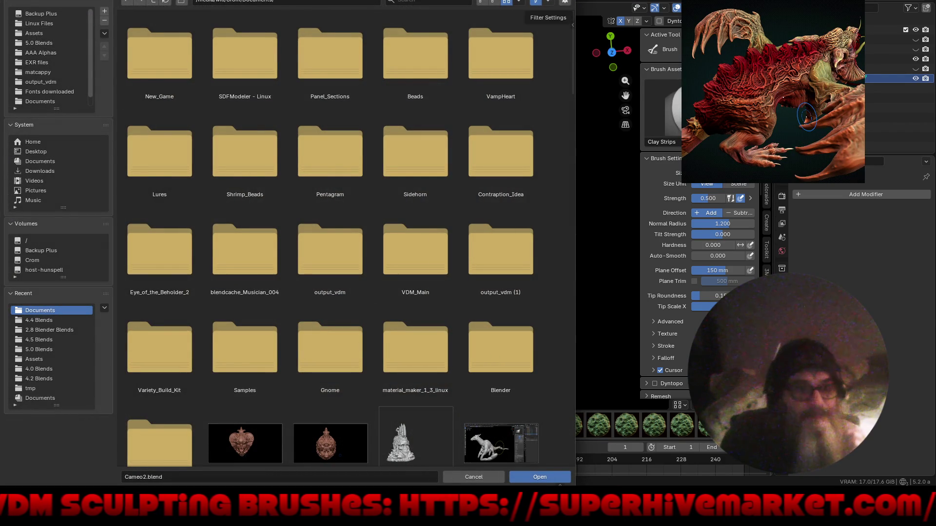
scroll(623, 363, down, 5)
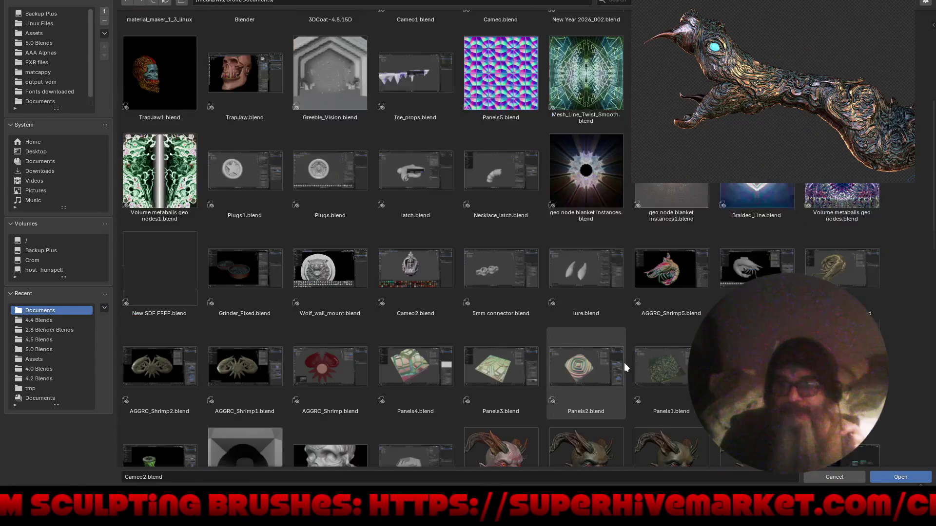
scroll(626, 404, down, 3)
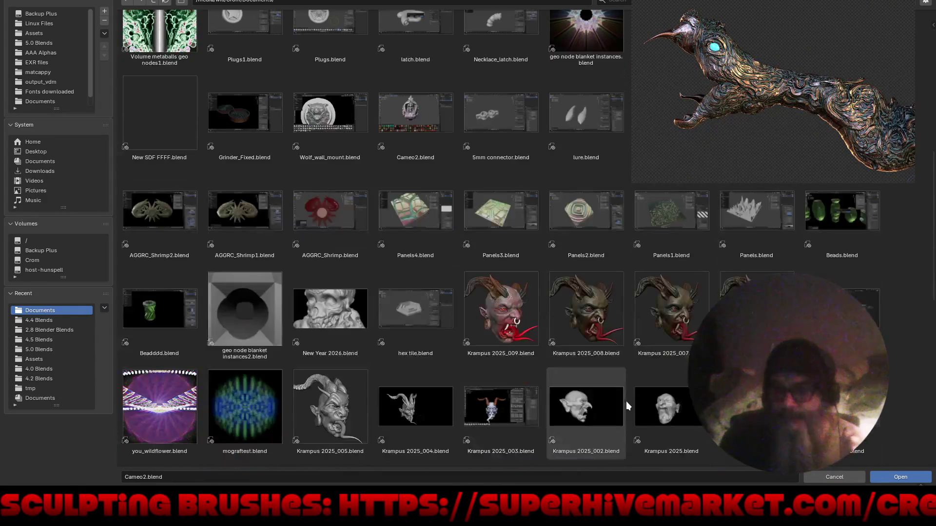
scroll(906, 366, down, 2)
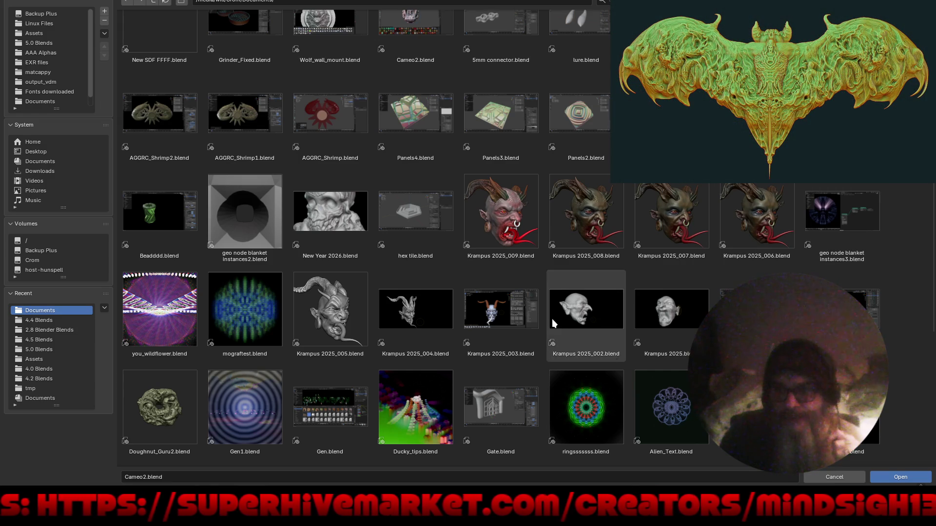
scroll(552, 319, down, 3)
scroll(550, 318, down, 3)
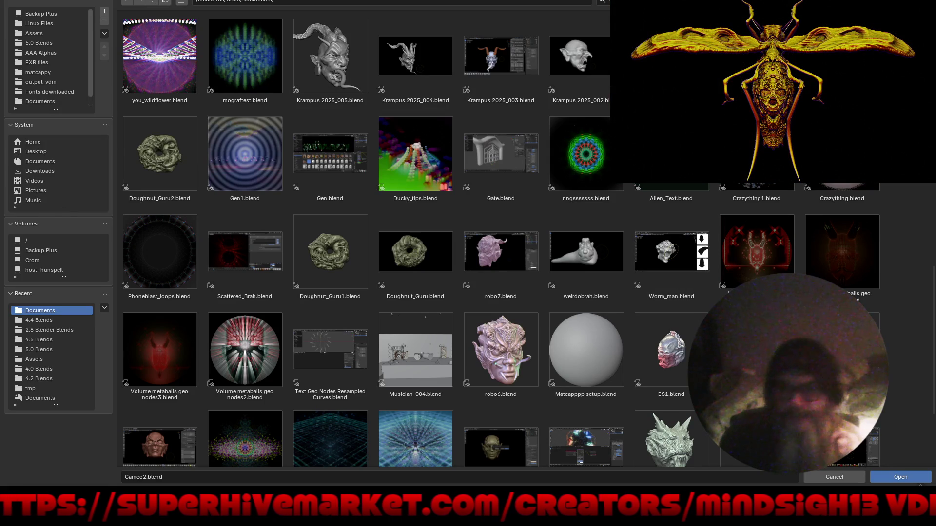
scroll(899, 361, down, 2)
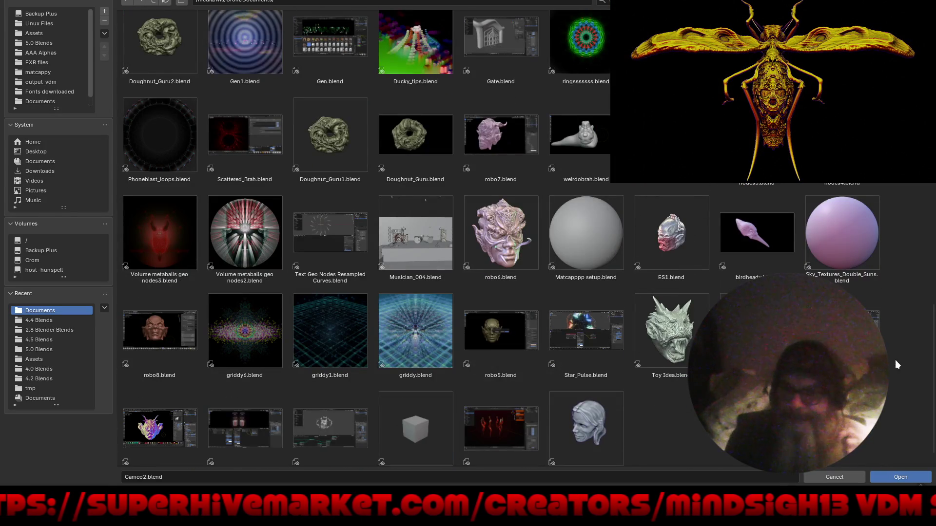
scroll(898, 362, up, 3)
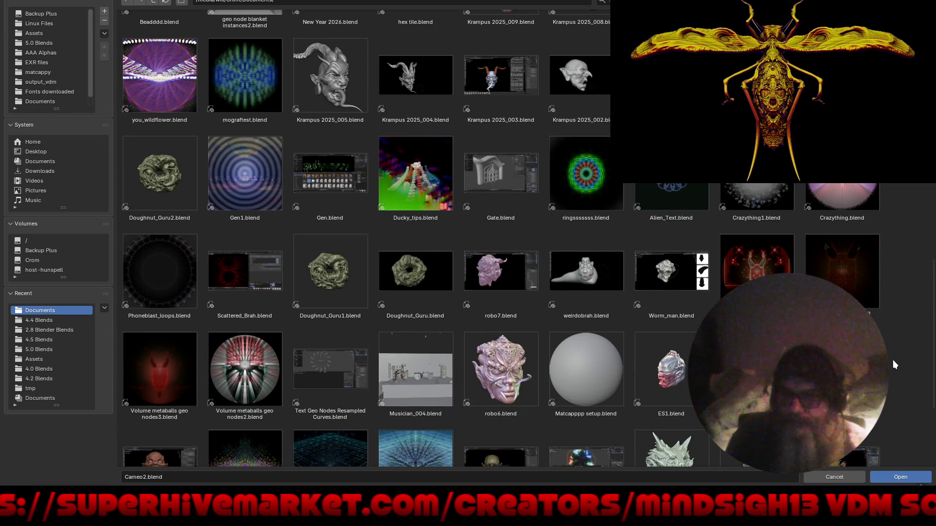
scroll(893, 360, down, 2)
scroll(892, 360, down, 1)
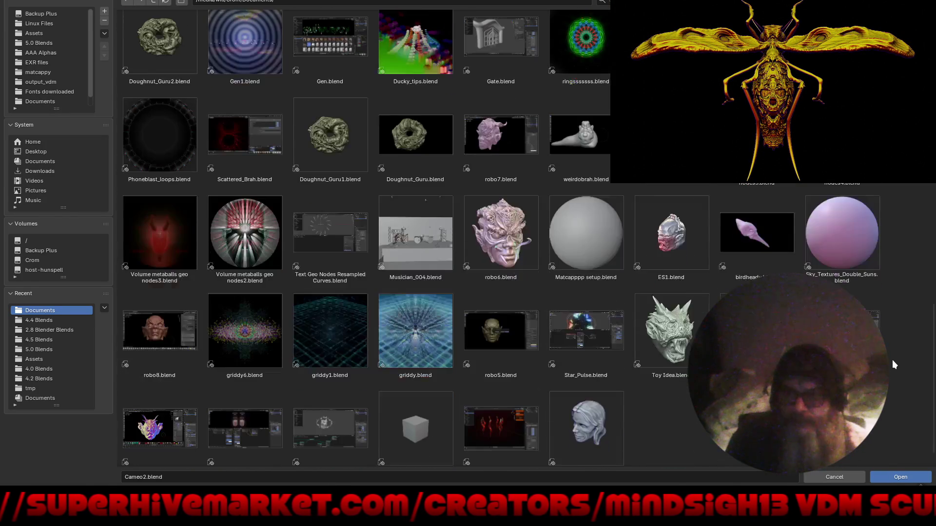
scroll(893, 360, up, 3)
scroll(891, 360, up, 3)
scroll(889, 360, up, 3)
scroll(888, 362, up, 3)
scroll(888, 363, up, 3)
scroll(888, 362, up, 2)
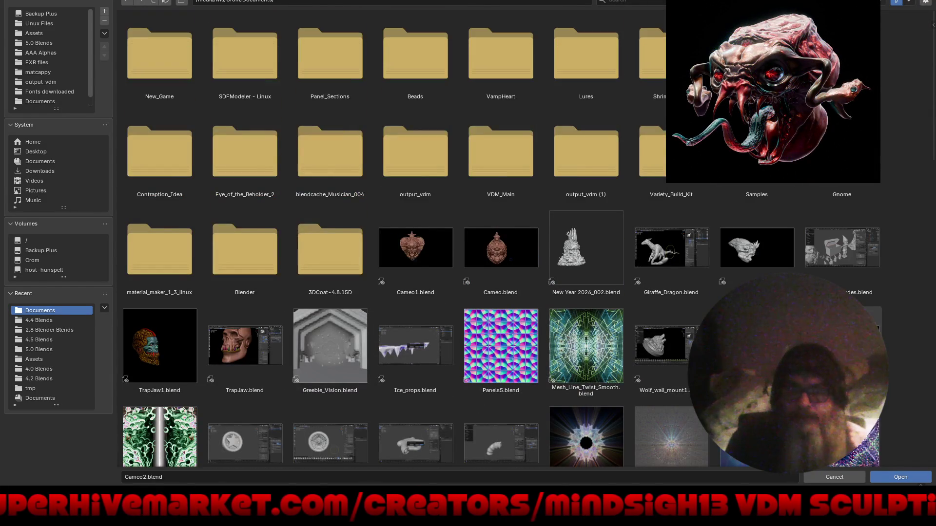
scroll(888, 361, down, 2)
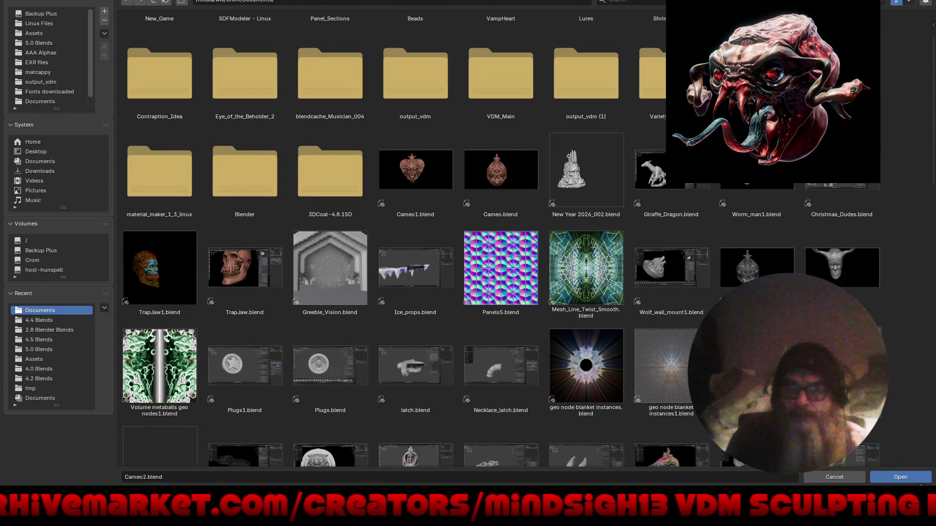
Browse the 2.8 Blender Blends and 5.0 Blends folders and open Seacrown1.blend
click(56, 330)
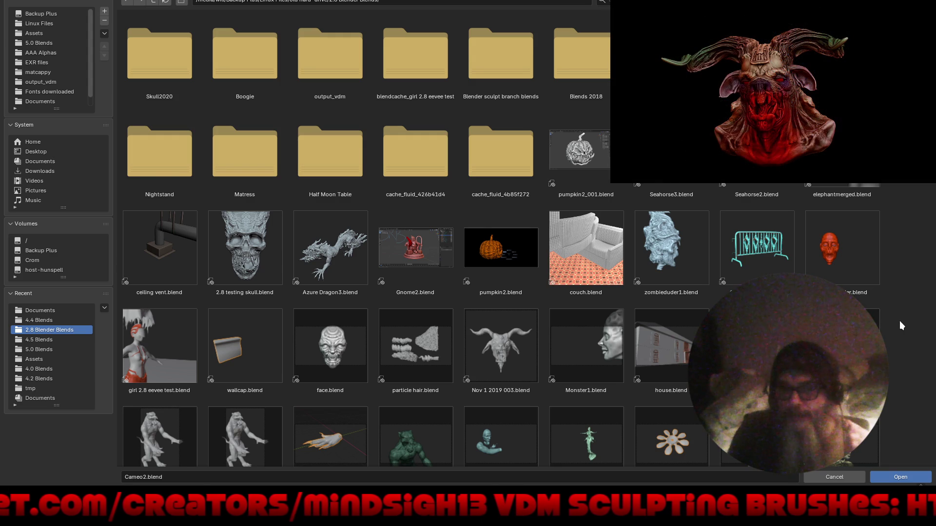
scroll(900, 322, down, 2)
scroll(900, 321, down, 2)
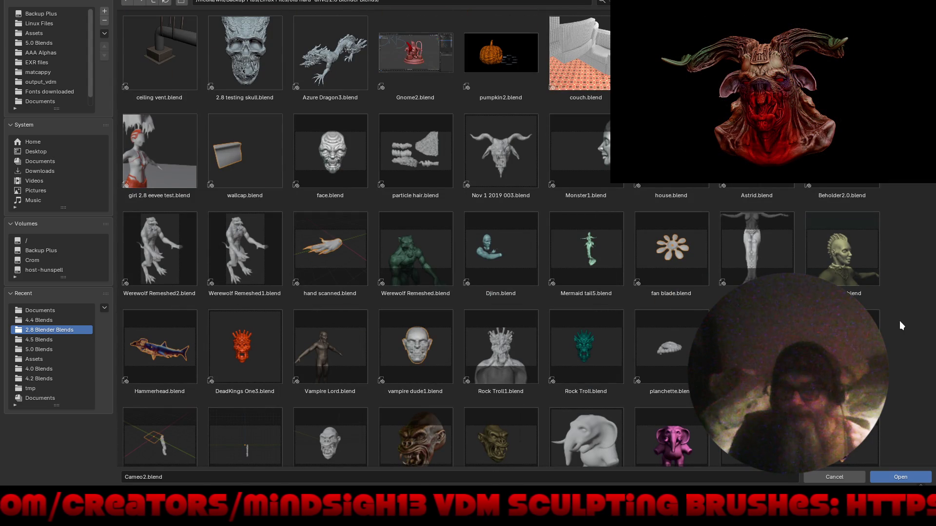
scroll(899, 321, down, 2)
scroll(900, 322, down, 1)
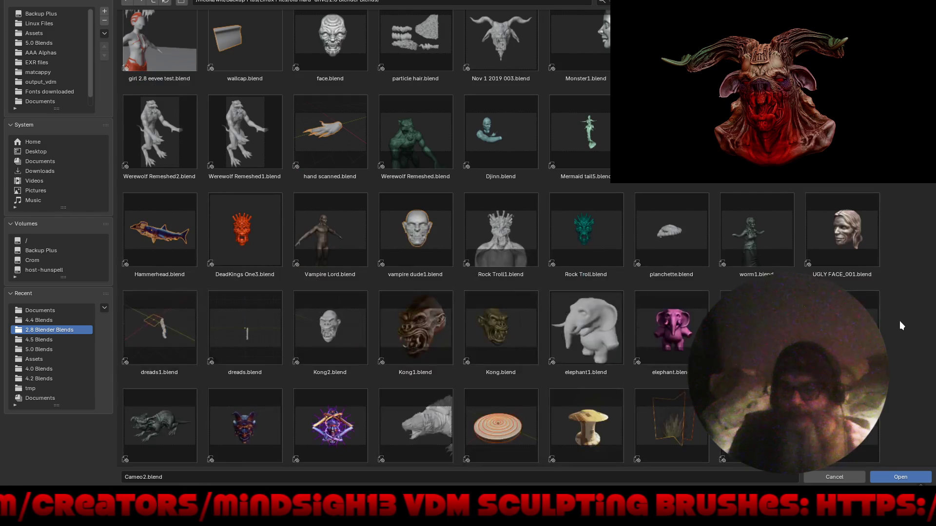
scroll(900, 322, down, 2)
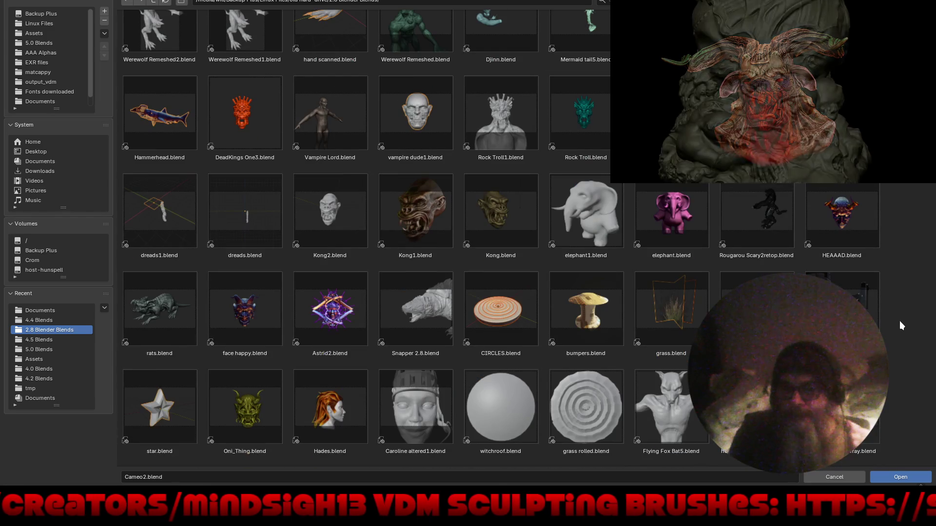
scroll(900, 321, down, 1)
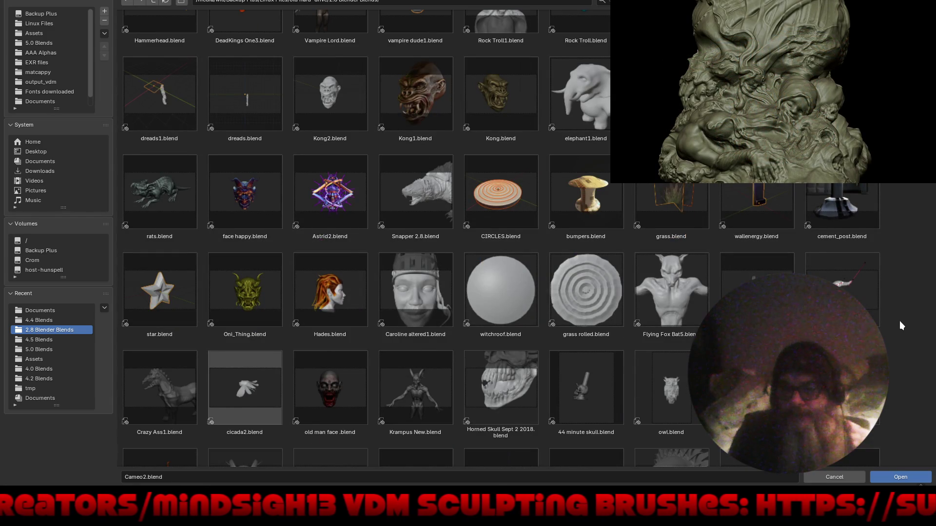
scroll(900, 321, down, 2)
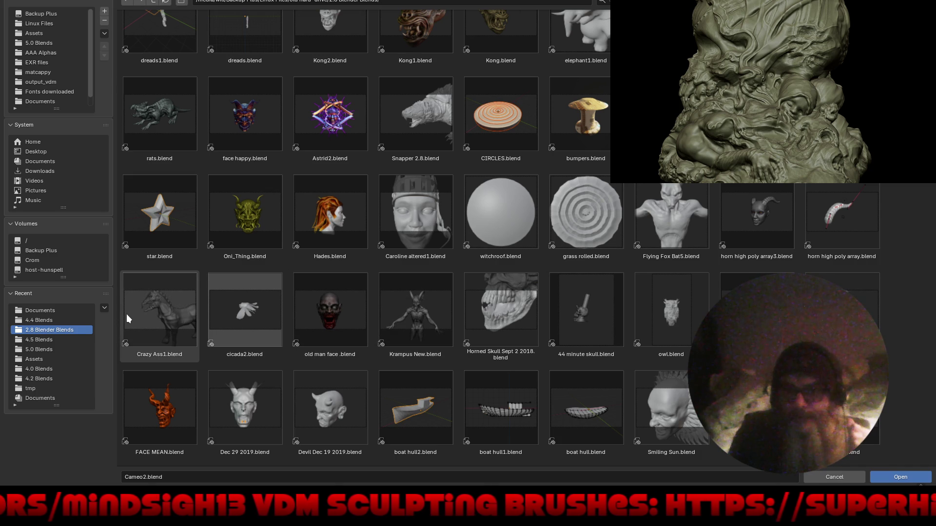
scroll(131, 313, up, 2)
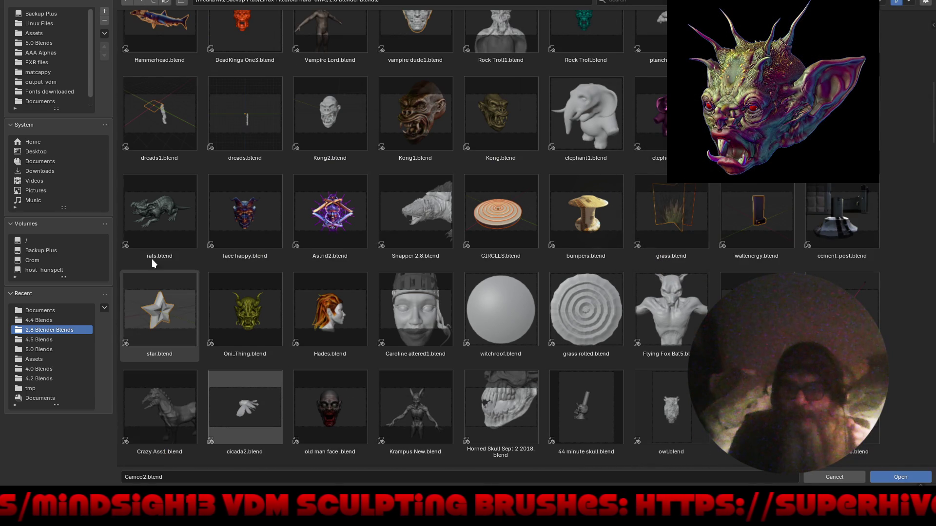
click(44, 43)
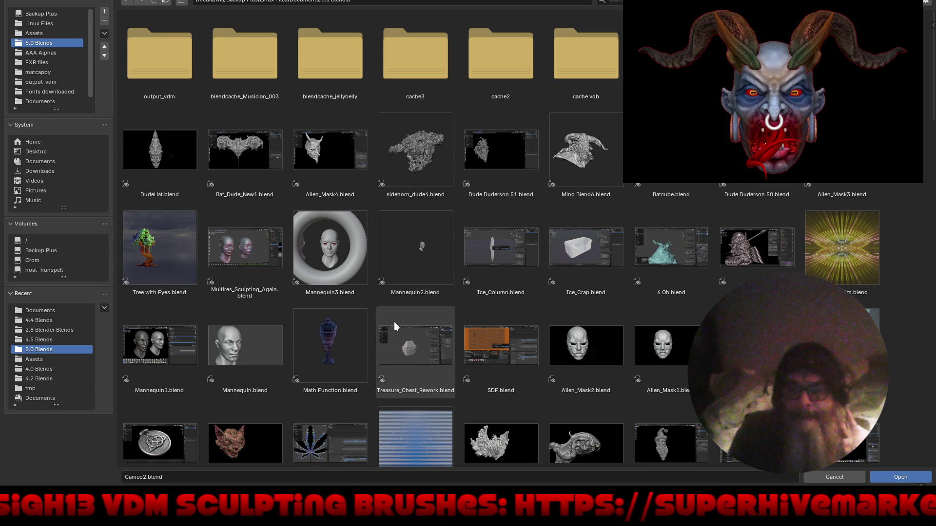
scroll(395, 322, down, 4)
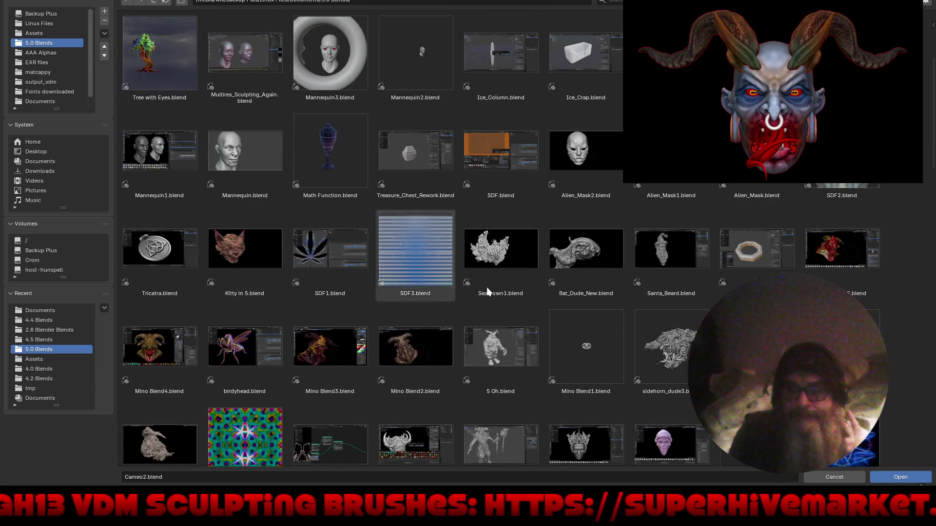
double_click(506, 250)
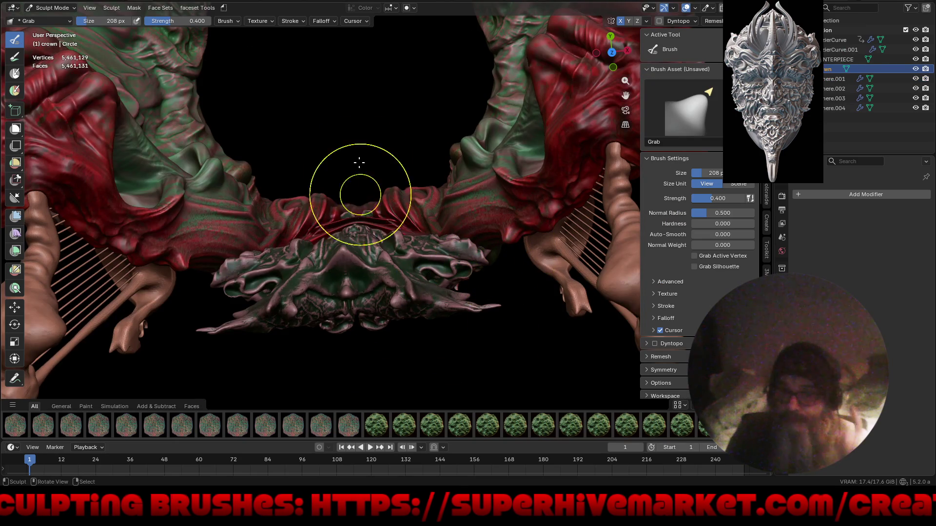
Orbit around the ring-shaped crown sculpt to look it over up close
mouse_move(359, 162)
middle_down()
mouse_move(336, 342)
mouse_move(368, 209)
mouse_move(386, 220)
middle_up()
scroll(326, 343, down, 5)
middle_drag(395, 292, 392, 286)
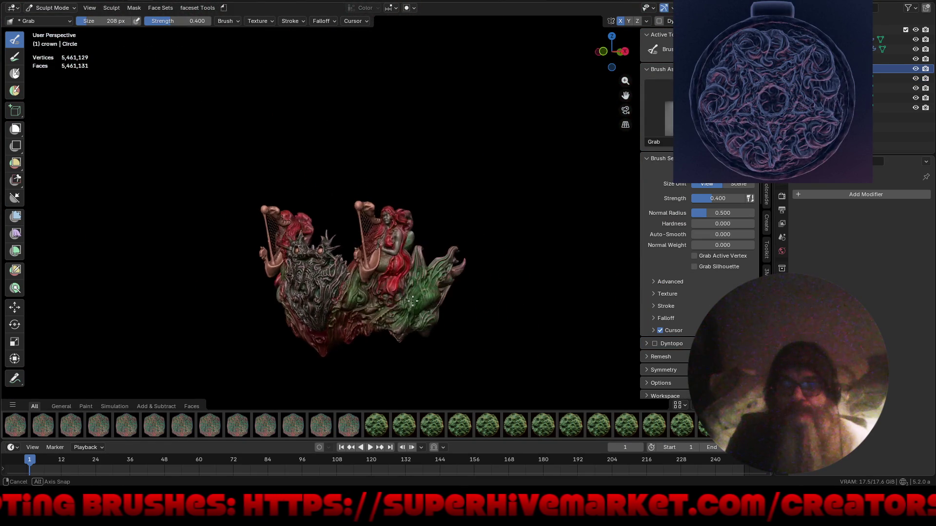
scroll(392, 287, up, 4)
mouse_move(366, 242)
middle_down()
mouse_move(381, 248)
mouse_move(485, 143)
middle_up()
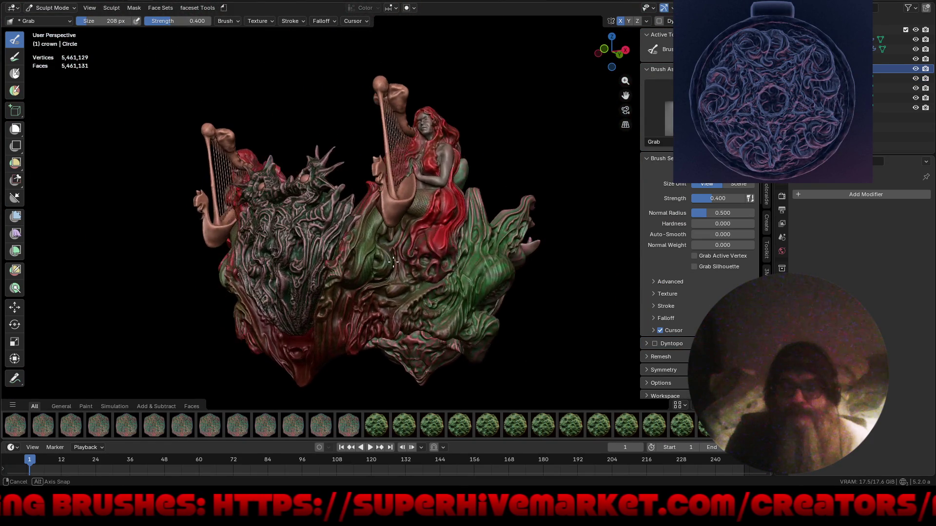
In Viewport Shading turn off colour display and pick a grey matcap, then go full screen
click(761, 179)
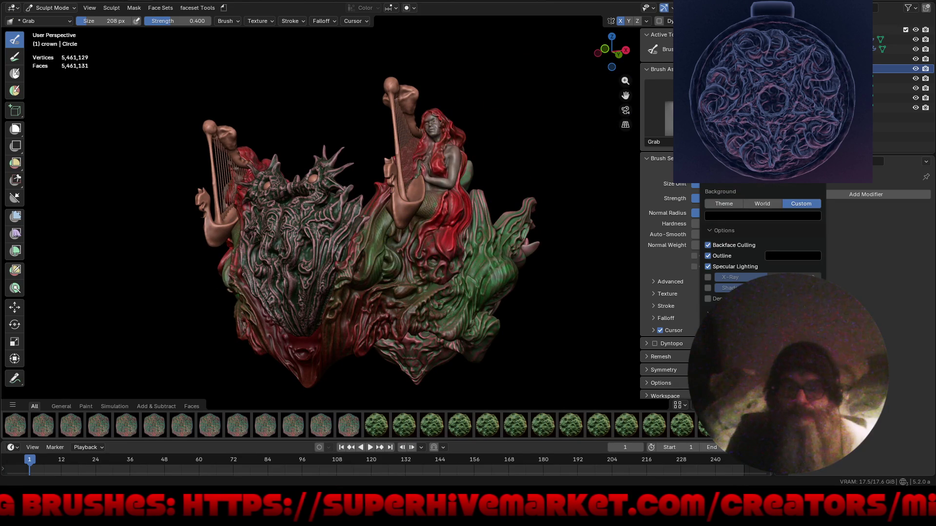
click(708, 298)
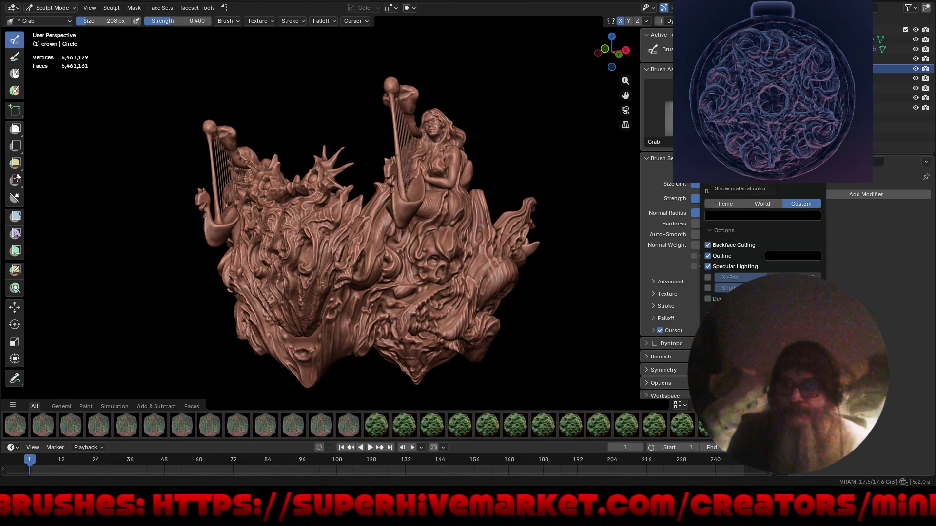
click(761, 220)
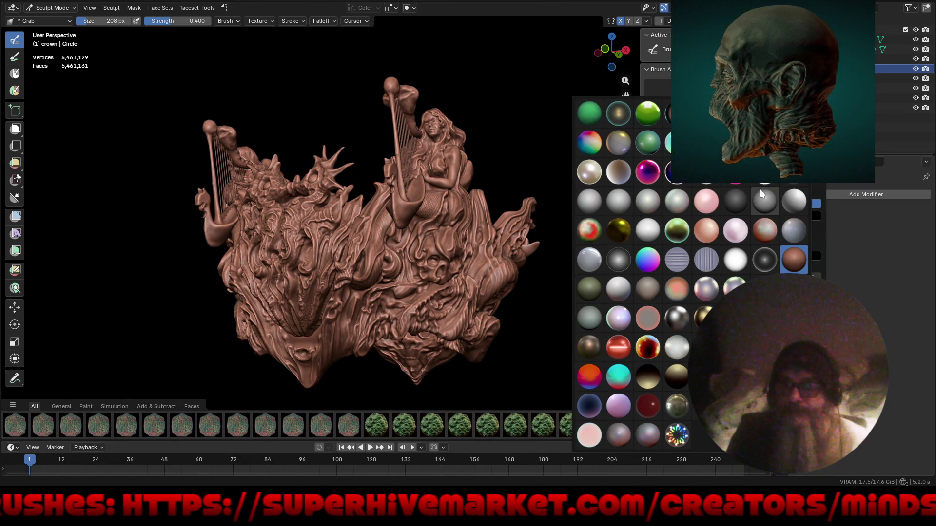
click(761, 194)
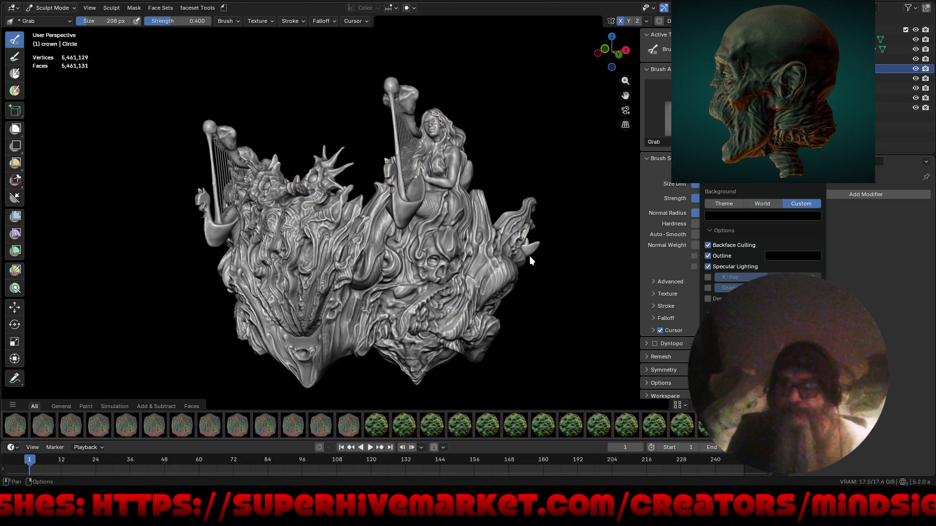
key(ctrl+alt+space)
Orbit around the crown to view its skull figures from the far side and from above
mouse_move(520, 272)
middle_down()
mouse_move(419, 291)
mouse_move(482, 241)
mouse_move(430, 339)
mouse_move(468, 323)
mouse_move(464, 224)
mouse_move(512, 267)
mouse_move(488, 298)
mouse_move(484, 289)
mouse_move(512, 288)
mouse_move(518, 280)
mouse_move(570, 283)
mouse_move(576, 298)
mouse_move(537, 299)
middle_up()
scroll(483, 241, up, 4)
scroll(483, 165, down, 3)
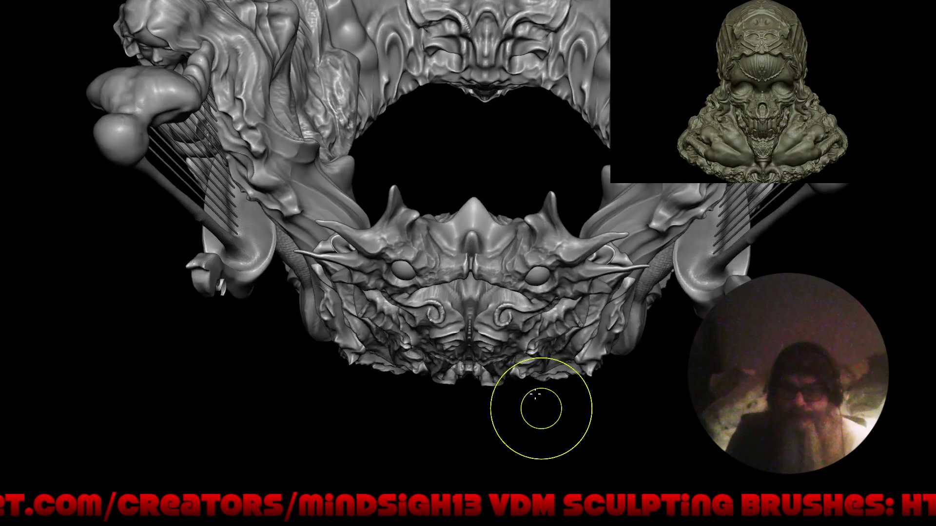
mouse_move(521, 260)
right_down()
mouse_move(498, 402)
mouse_move(791, 332)
right_up()
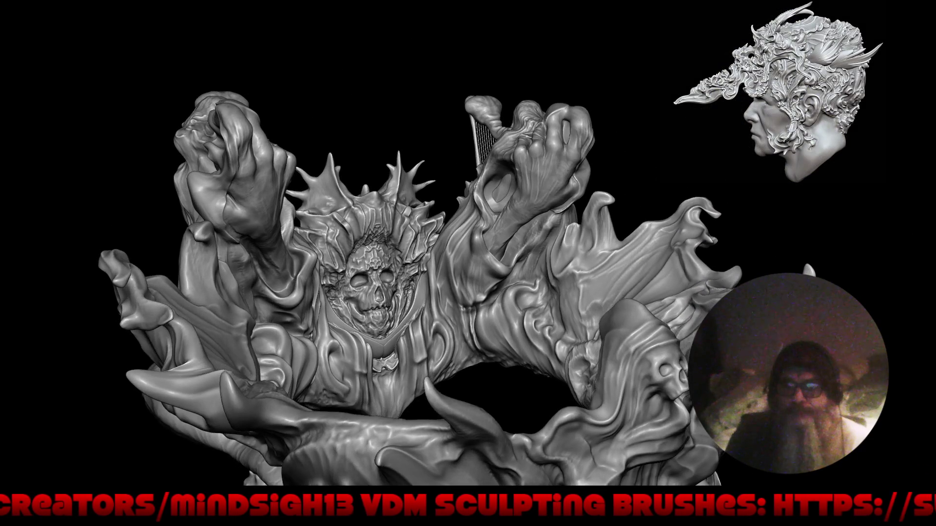
mouse_move(680, 366)
right_down()
mouse_move(630, 262)
mouse_move(635, 253)
mouse_move(652, 315)
mouse_move(633, 300)
right_up()
right_drag(635, 316, 636, 278)
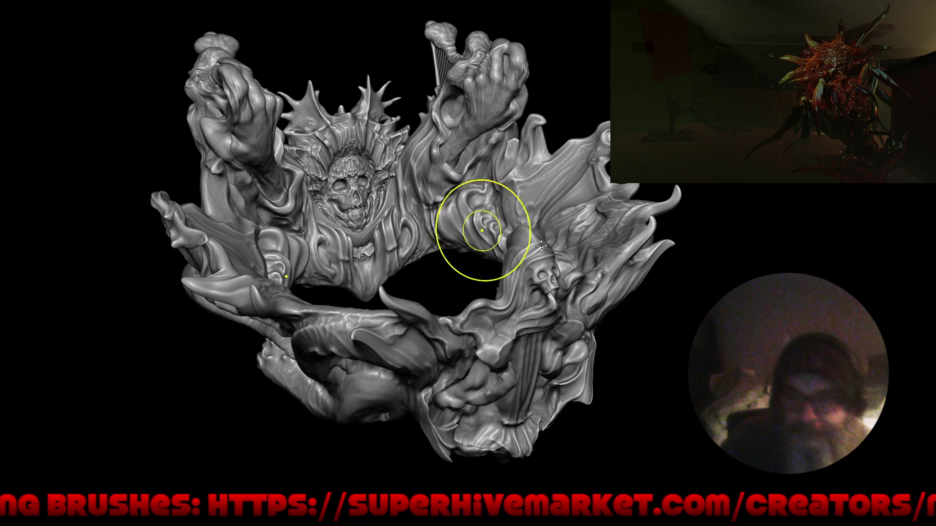
Orbit to the crown's far side and zoom in until the mermaid's face is close up
mouse_move(482, 233)
right_down()
mouse_move(470, 280)
mouse_move(424, 255)
mouse_move(407, 219)
right_up()
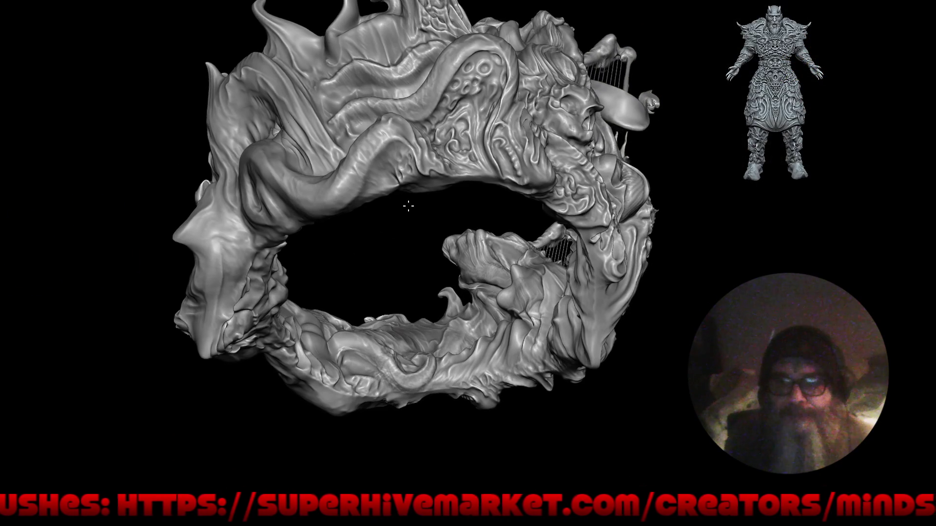
mouse_move(407, 218)
right_down()
mouse_move(501, 230)
mouse_move(514, 253)
mouse_move(333, 277)
mouse_move(319, 291)
right_up()
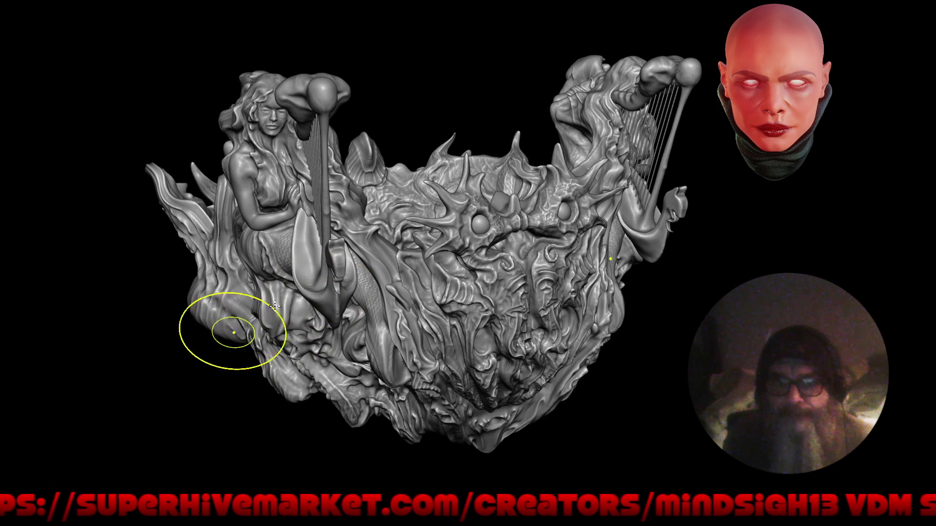
right_drag(362, 155, 293, 191)
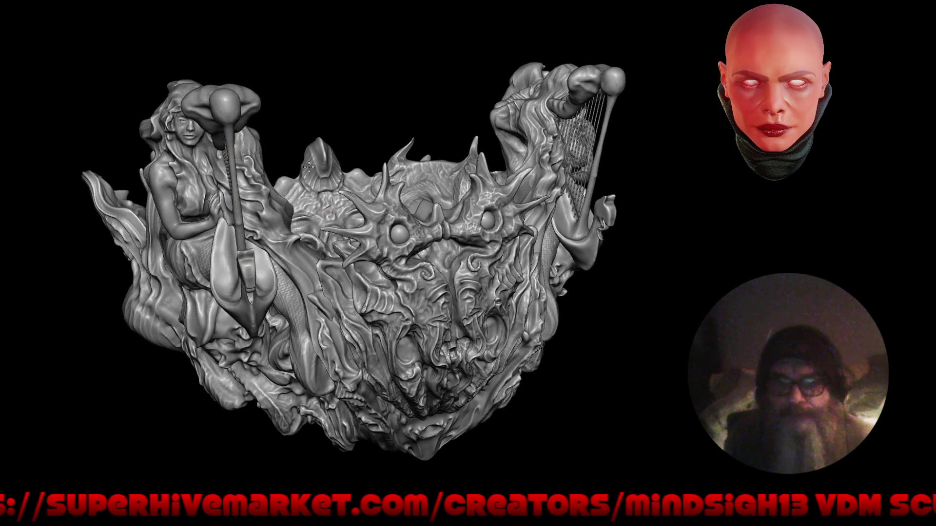
mouse_move(431, 263)
right_down()
mouse_move(374, 238)
mouse_move(363, 256)
right_up()
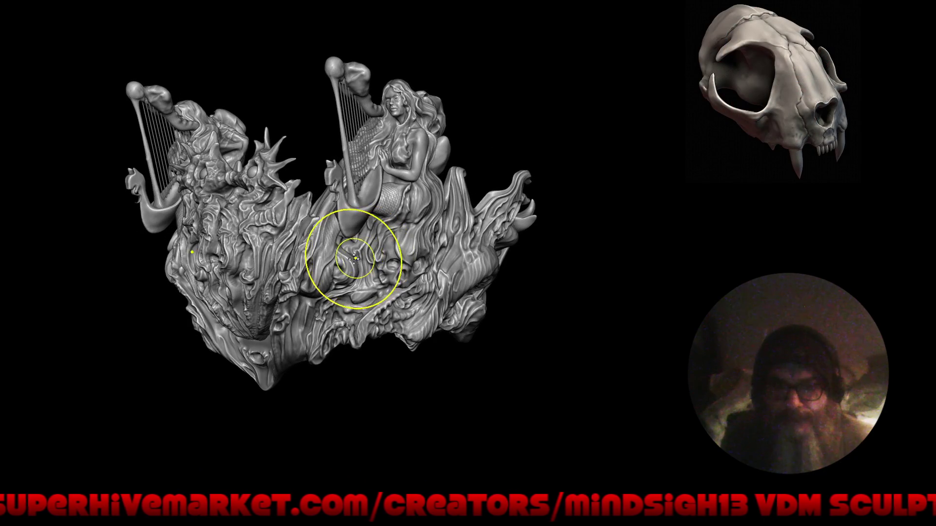
mouse_move(308, 234)
right_down()
mouse_move(323, 241)
mouse_move(328, 167)
mouse_move(315, 190)
mouse_move(333, 237)
right_up()
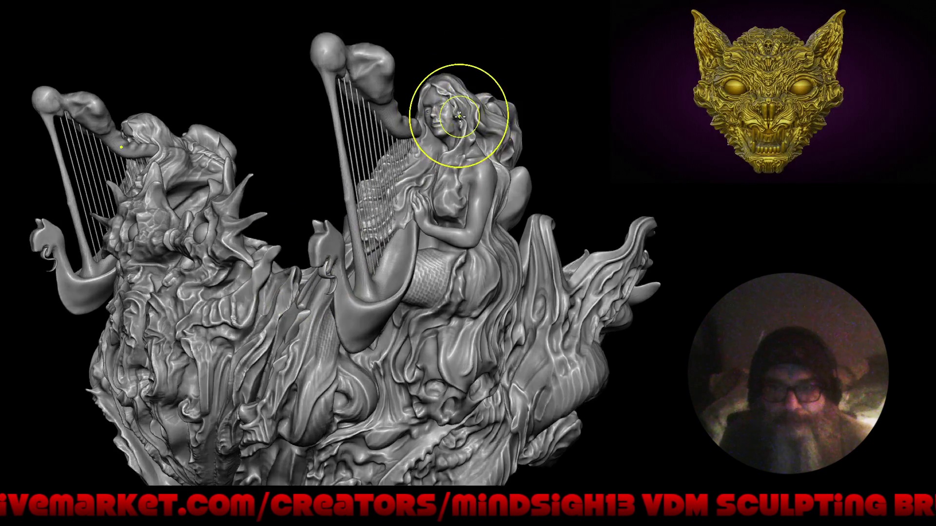
mouse_move(468, 110)
ctrl+right_down()
mouse_move(448, 131)
mouse_move(443, 158)
ctrl+right_up()
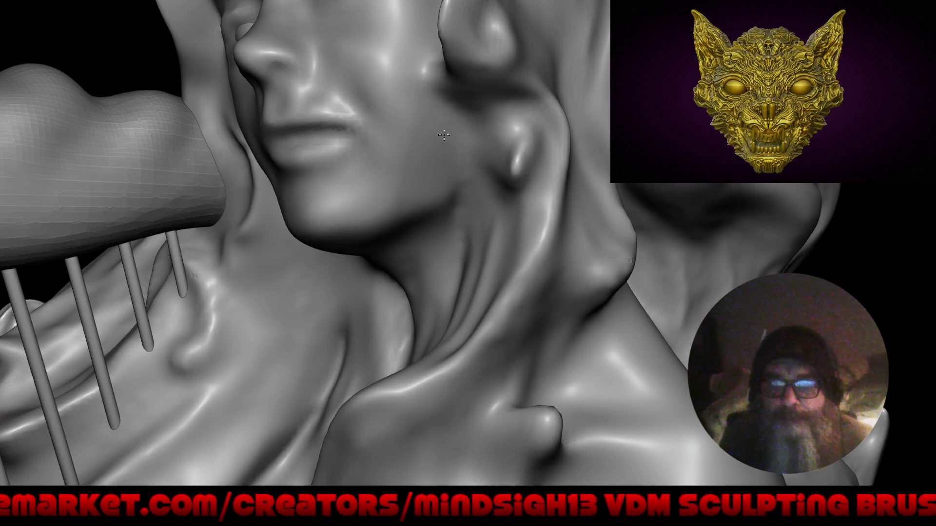
mouse_move(468, 212)
ctrl+right_down()
mouse_move(475, 183)
mouse_move(487, 190)
mouse_move(472, 241)
ctrl+right_up()
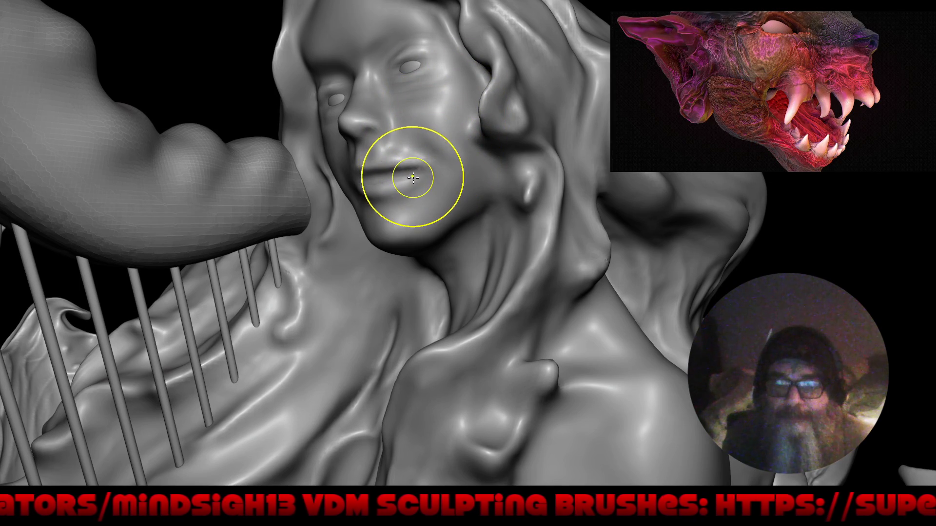
scroll(444, 167, up, 3)
scroll(415, 146, down, 5)
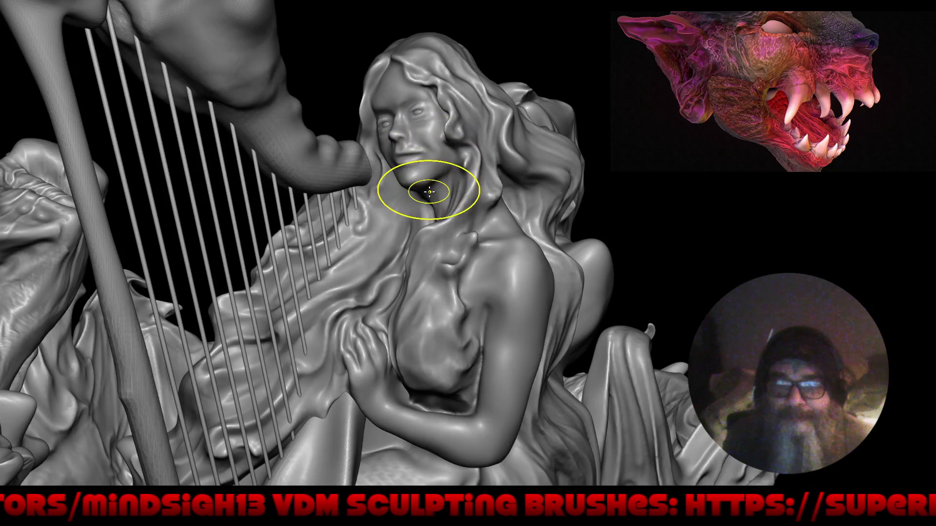
scroll(426, 218, up, 2)
scroll(426, 218, up, 2)
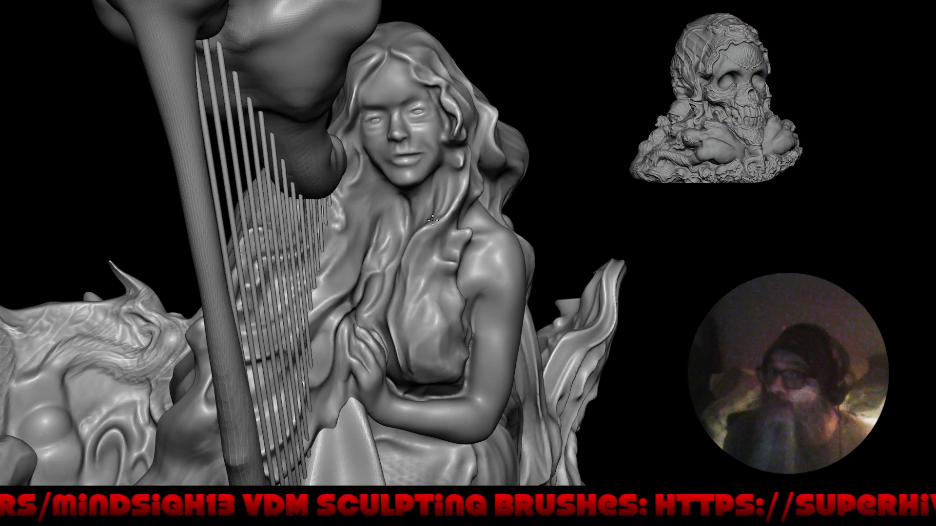
scroll(439, 157, up, 2)
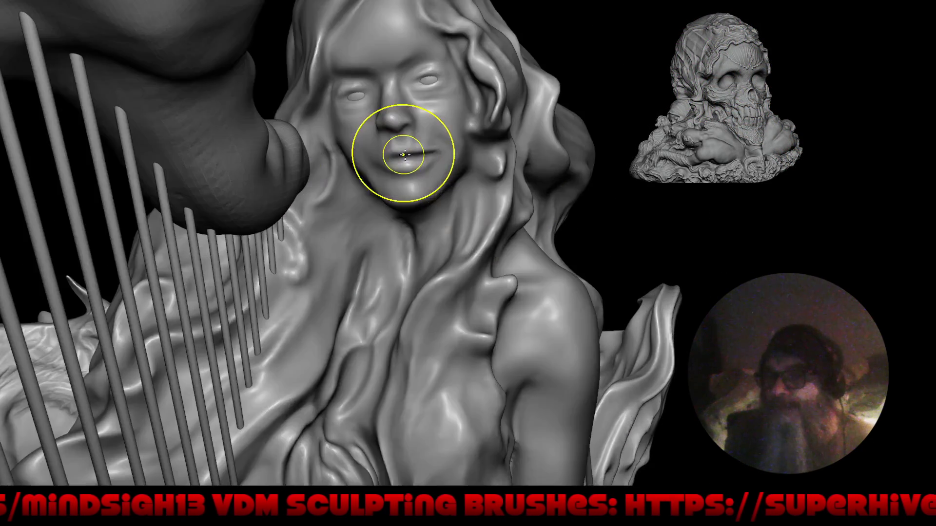
scroll(440, 158, up, 2)
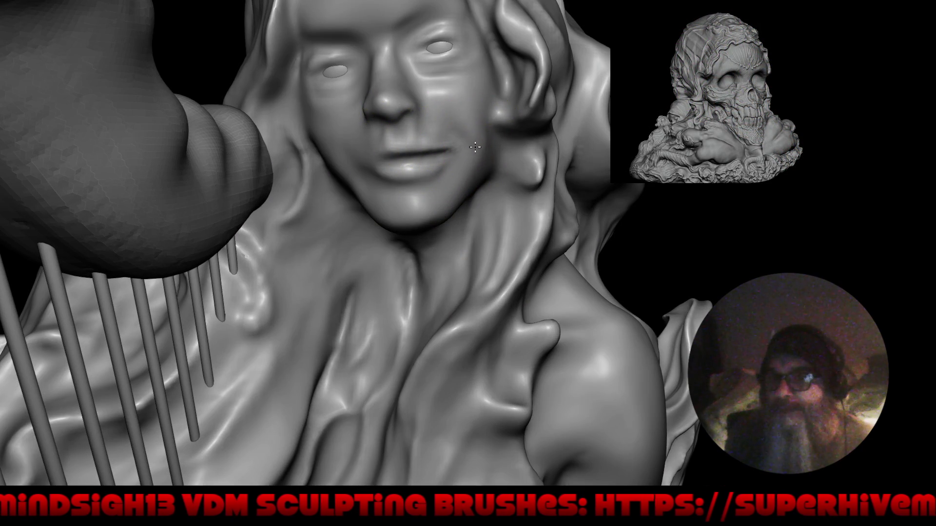
drag(463, 149, 392, 226)
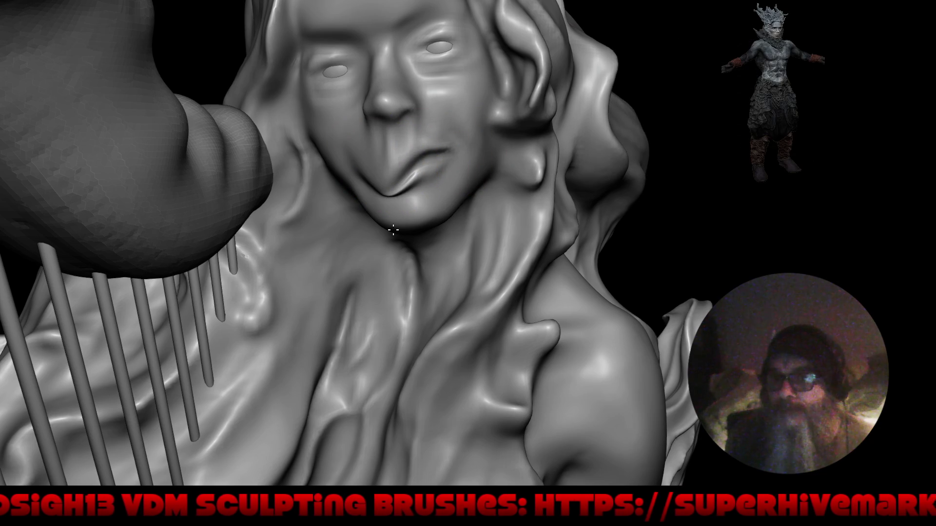
key(ctrl+z)
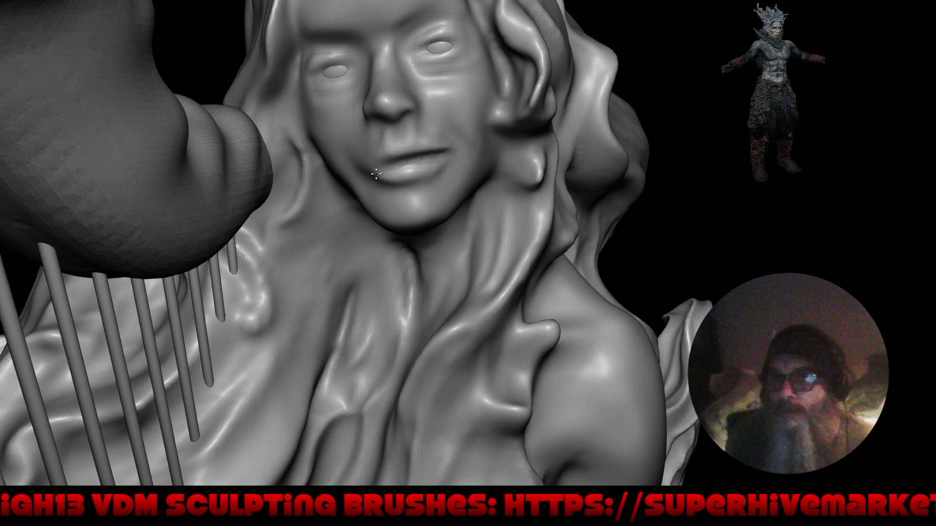
drag(457, 157, 441, 193)
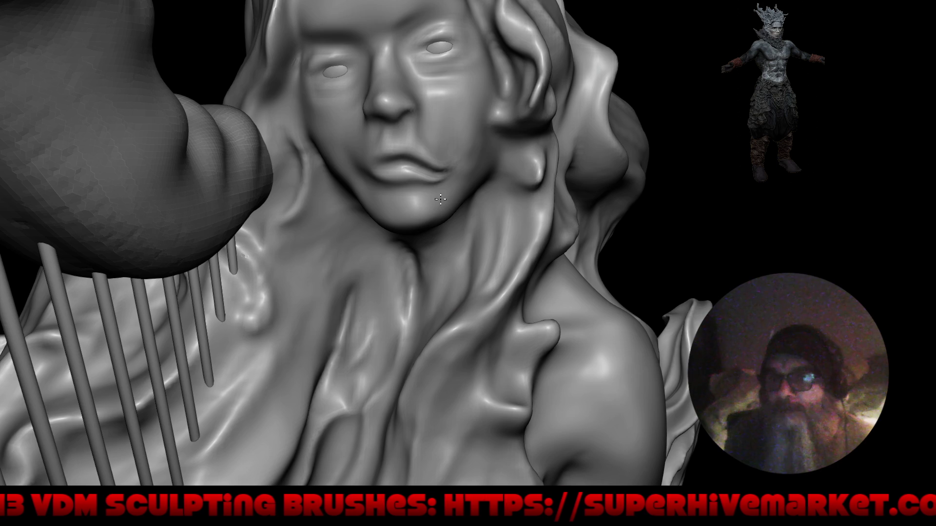
key(ctrl+z)
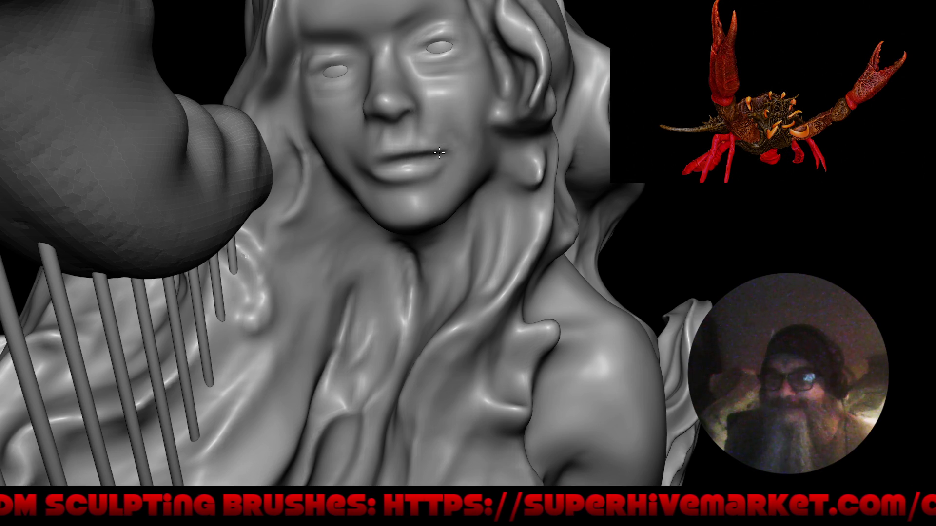
mouse_move(439, 40)
mouse_down()
mouse_move(431, 57)
mouse_move(432, 40)
mouse_up()
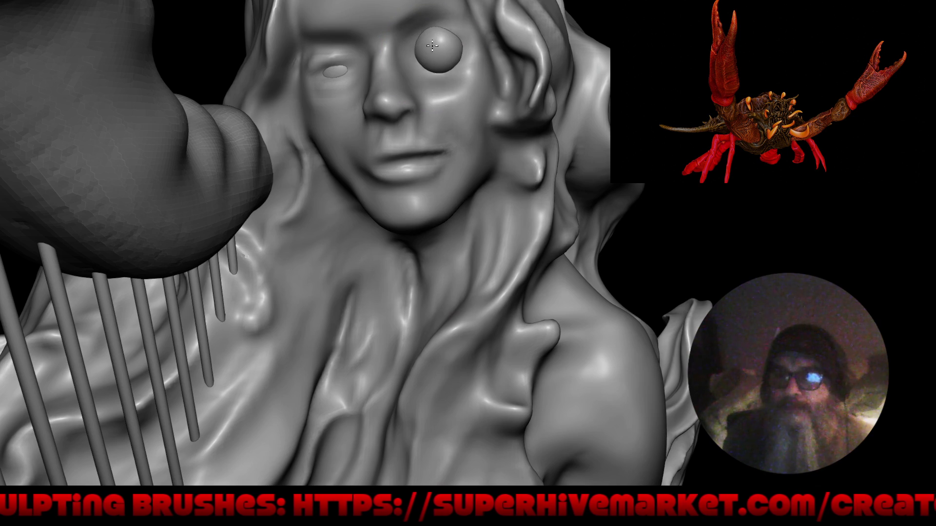
key(ctrl+z)
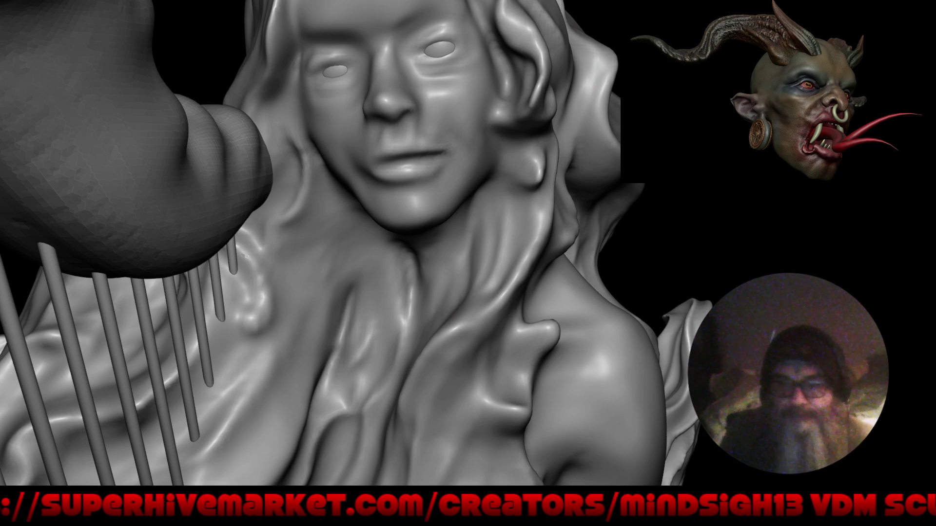
scroll(413, 275, down, 1)
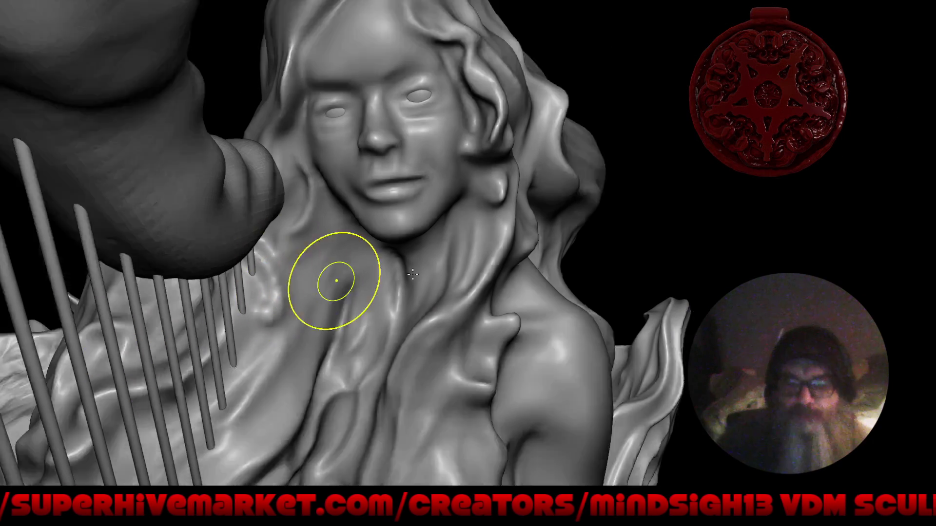
scroll(412, 275, down, 3)
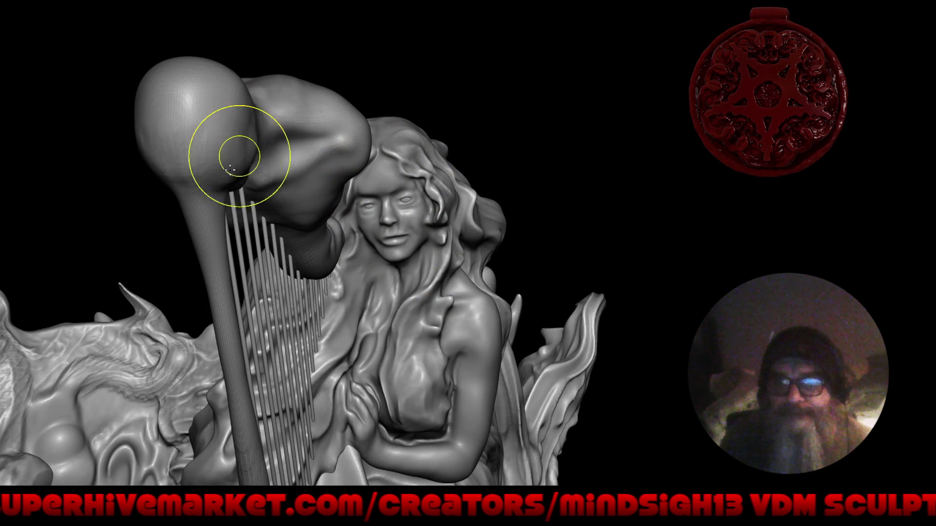
mouse_move(231, 169)
middle_down()
mouse_move(237, 144)
mouse_move(263, 130)
middle_up()
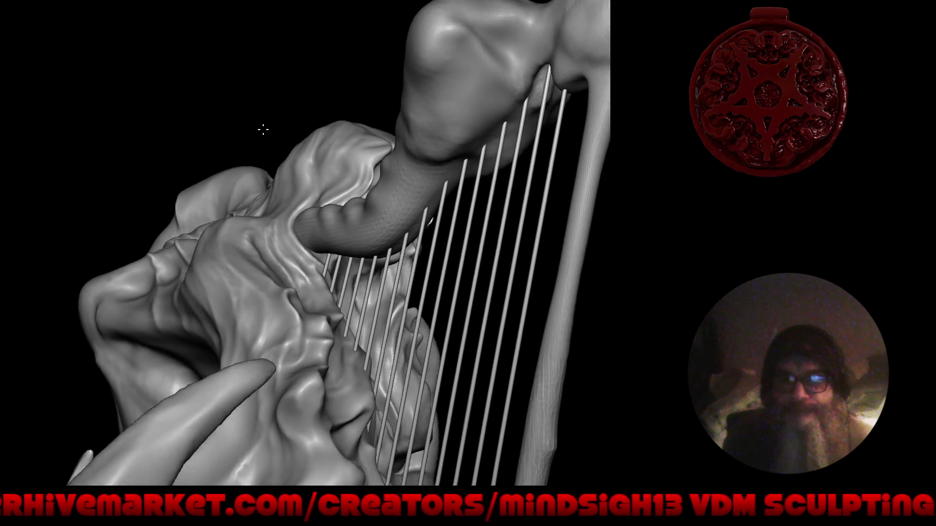
scroll(315, 147, down, 3)
Pull back over the dragon head and harp, then close back in on the mermaid's upturned face
mouse_move(439, 220)
middle_down()
mouse_move(478, 216)
mouse_move(505, 193)
mouse_move(604, 210)
middle_up()
mouse_move(603, 211)
right_down()
mouse_move(502, 209)
mouse_move(485, 200)
mouse_move(537, 216)
mouse_move(482, 181)
mouse_move(496, 166)
right_up()
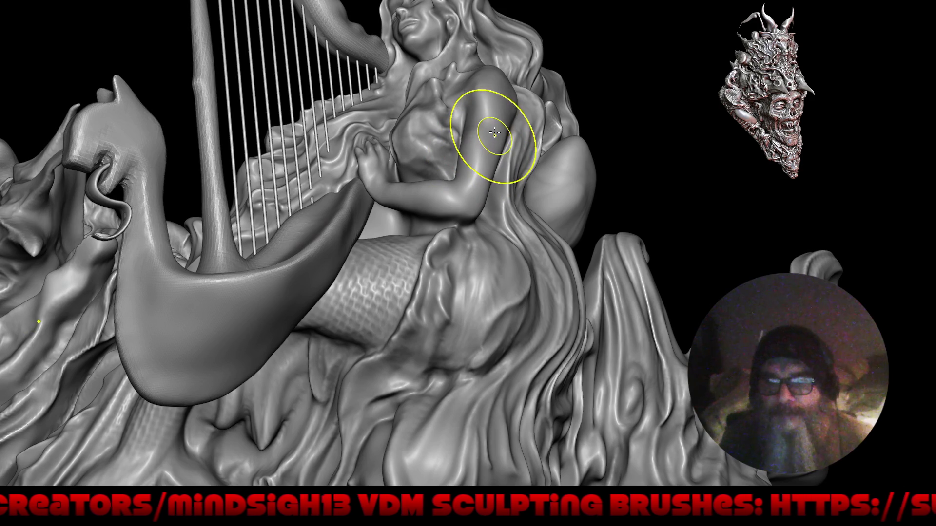
alt+right_drag(504, 84, 511, 93)
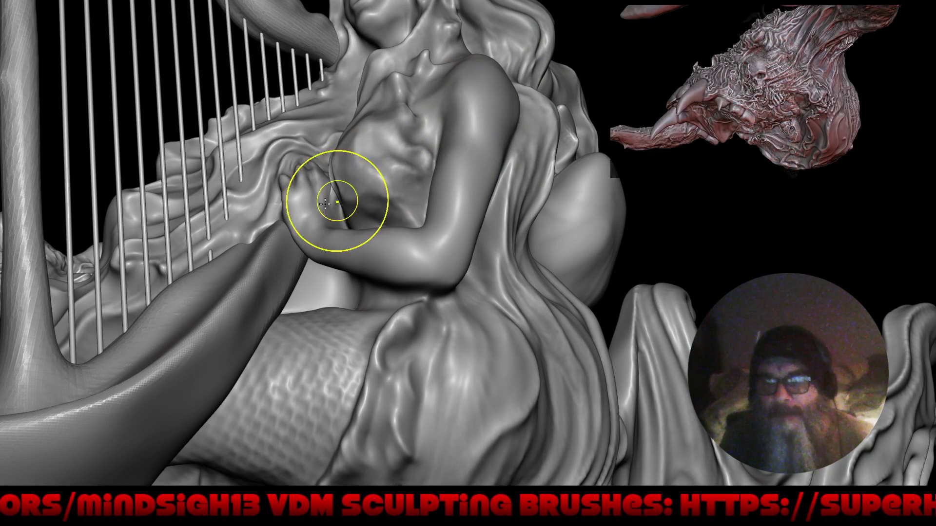
alt+right_drag(282, 157, 469, 304)
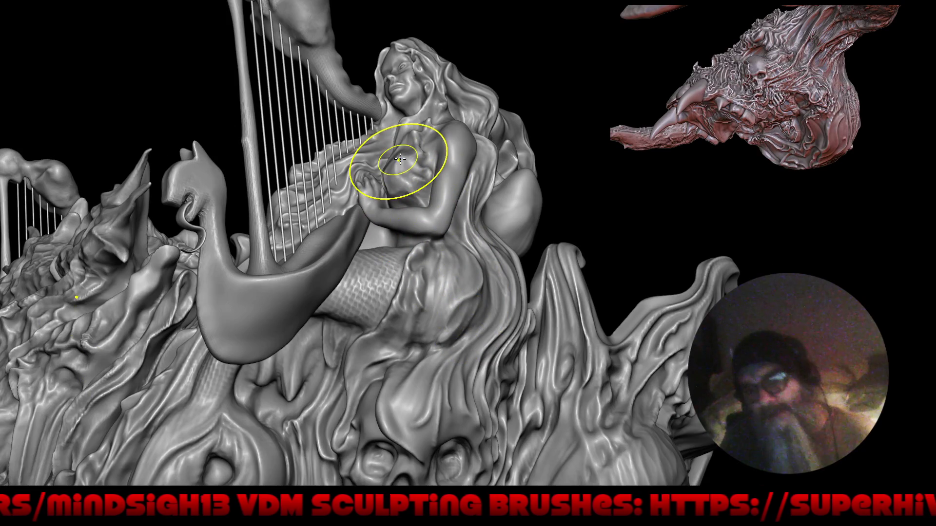
mouse_move(409, 44)
right_down()
mouse_move(429, 65)
mouse_move(381, 38)
right_up()
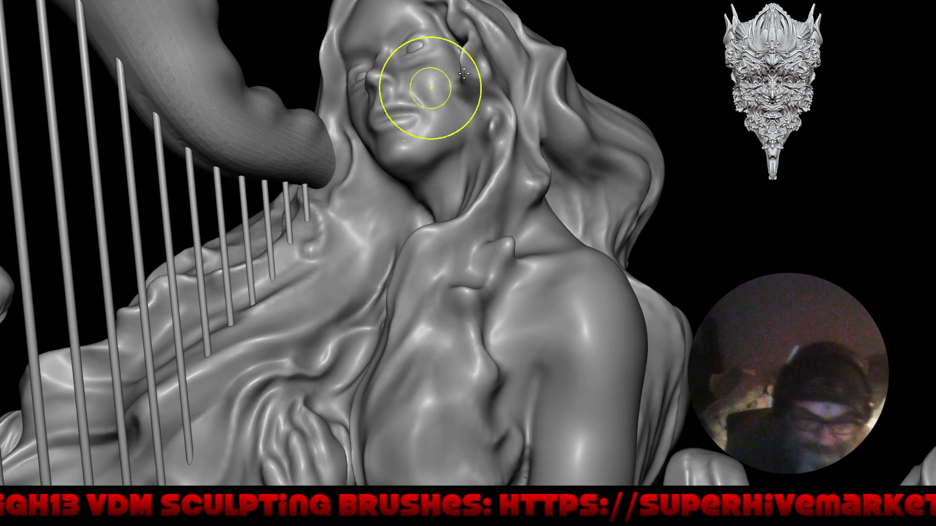
Smooth out the dark crease under the mermaid's jaw with the face turned forward
mouse_move(420, 147)
right_down()
mouse_move(399, 249)
mouse_move(395, 212)
mouse_move(343, 147)
right_up()
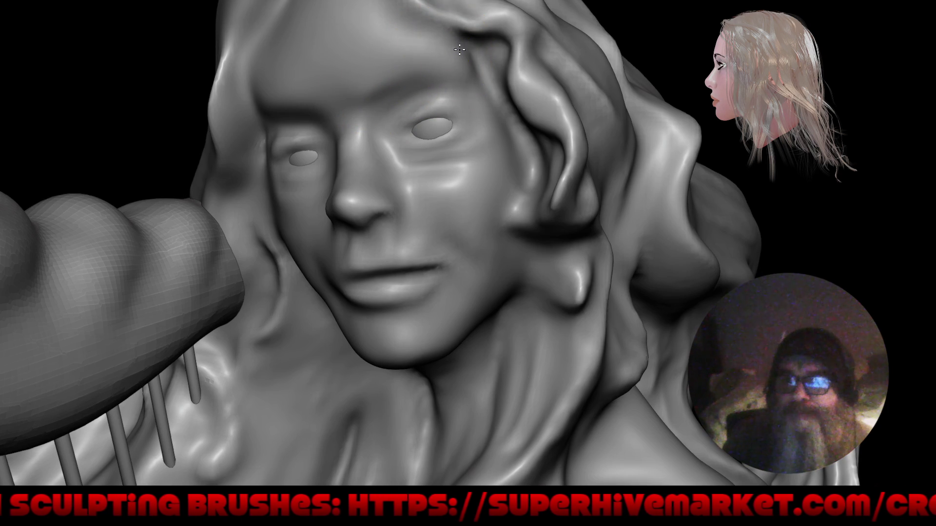
ctrl+right_drag(422, 110, 373, 178)
middle_drag(400, 181, 439, 168)
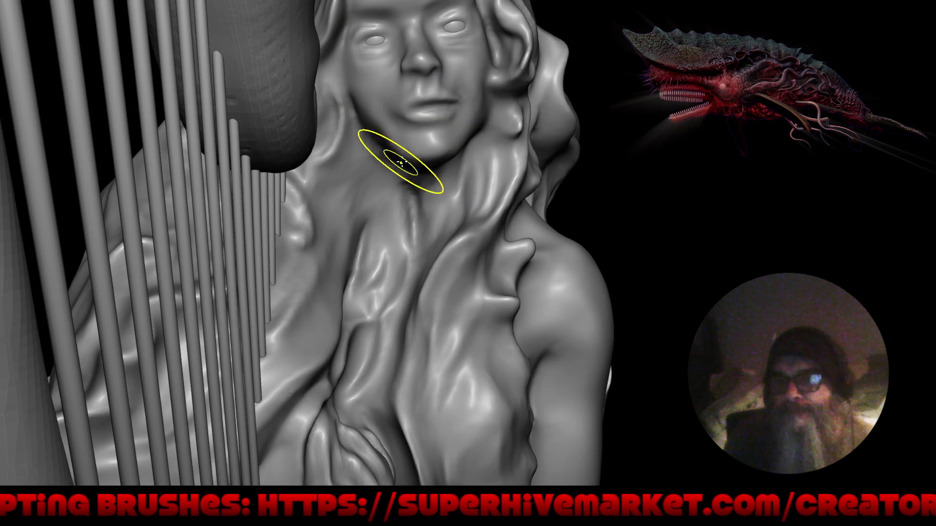
drag(404, 153, 377, 138)
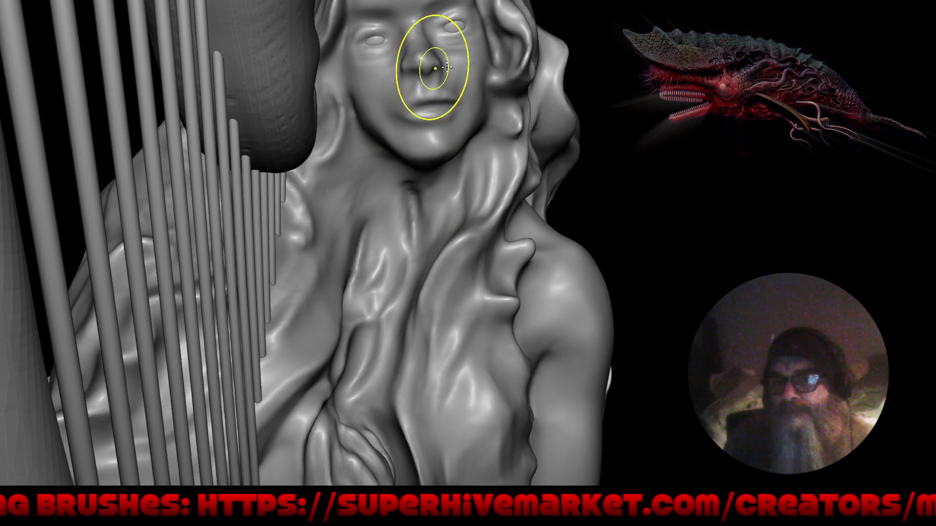
scroll(461, 84, up, 3)
scroll(450, 69, up, 3)
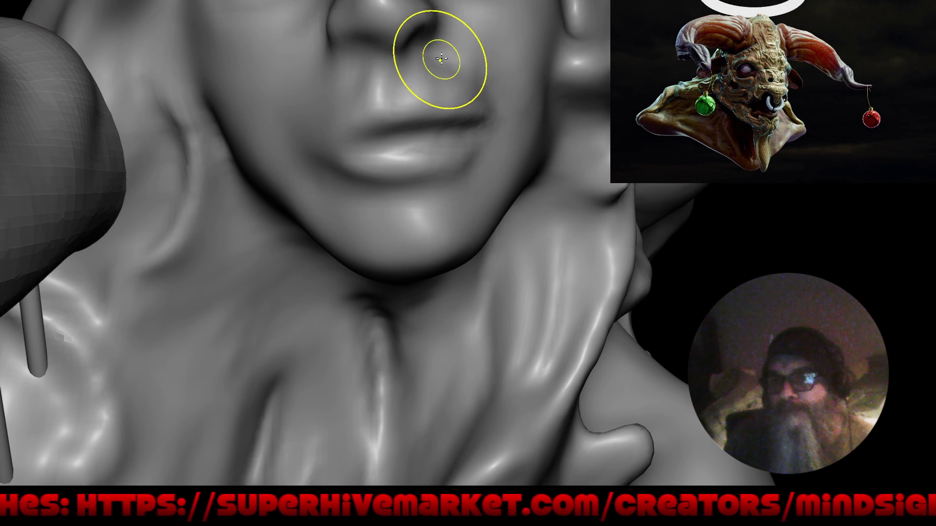
scroll(454, 55, down, 5)
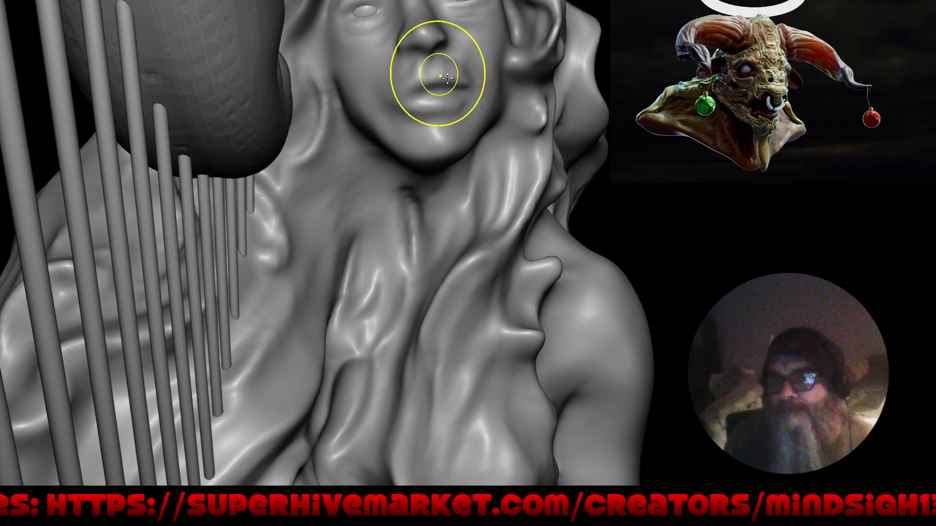
Deepen the creases beside the mermaid's nostrils with the Crease brush
mouse_move(448, 78)
middle_down()
mouse_move(453, 173)
mouse_move(451, 98)
middle_up()
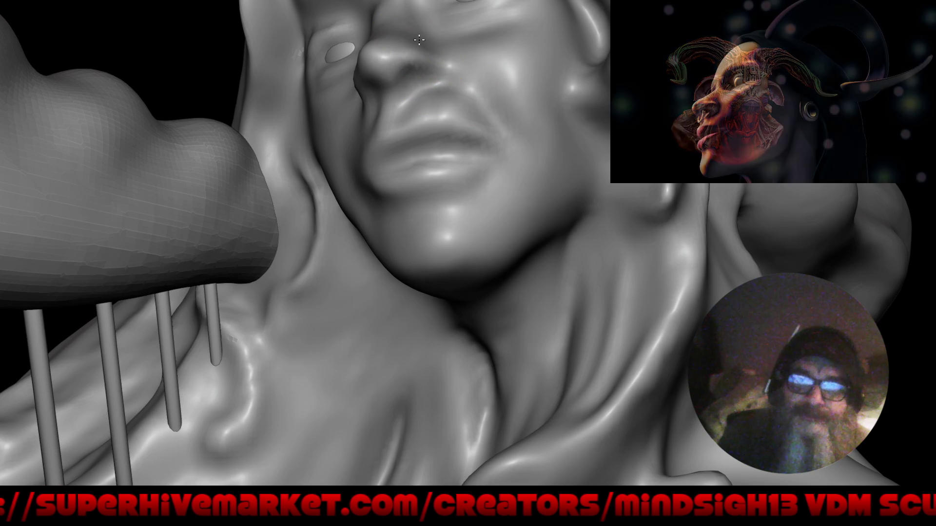
middle_drag(454, 33, 406, 138)
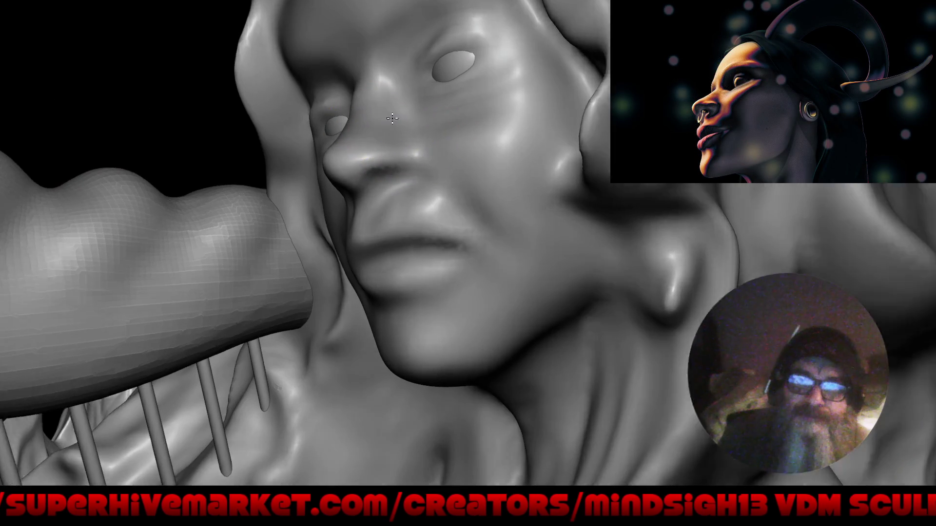
scroll(406, 138, up, 3)
drag(415, 147, 418, 144)
drag(366, 195, 385, 207)
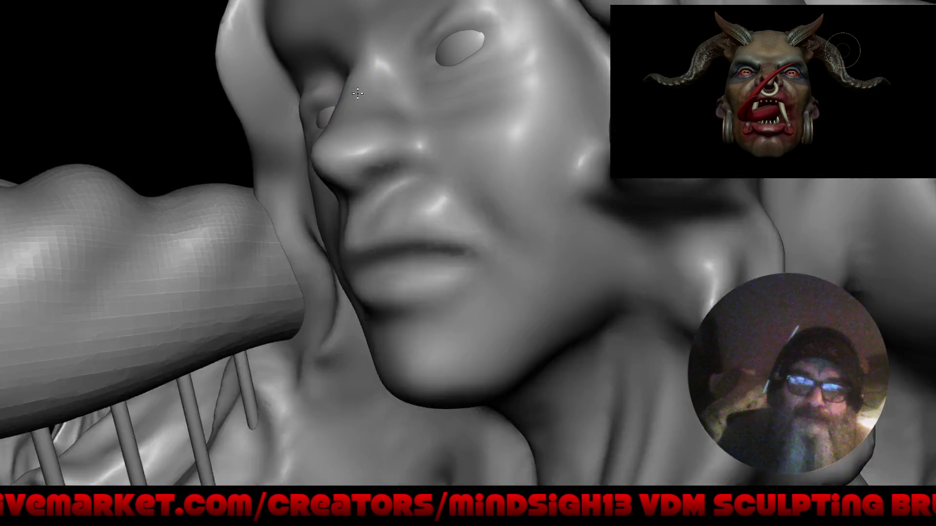
mouse_move(343, 103)
right_down()
mouse_move(435, 146)
mouse_move(325, 73)
mouse_move(447, 108)
mouse_move(421, 74)
right_up()
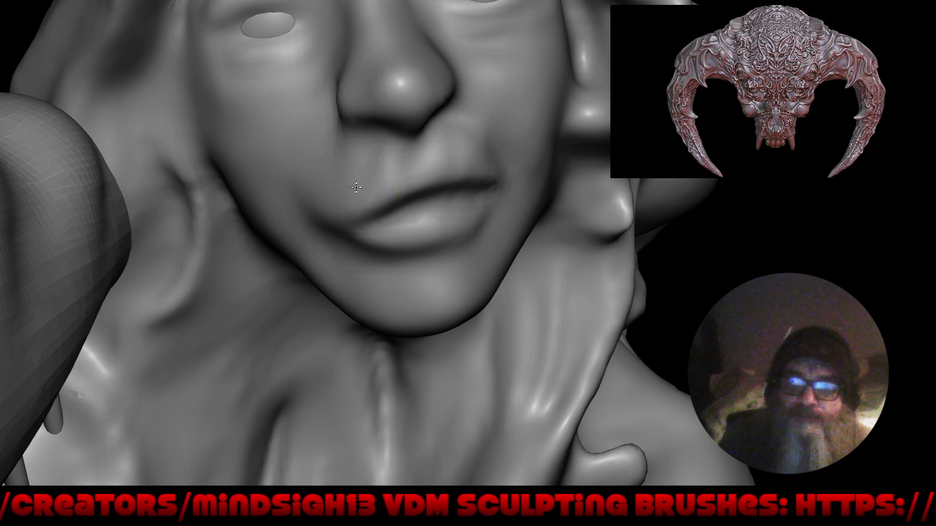
Frame the bust and crease the mermaid's upper lip
key(f)
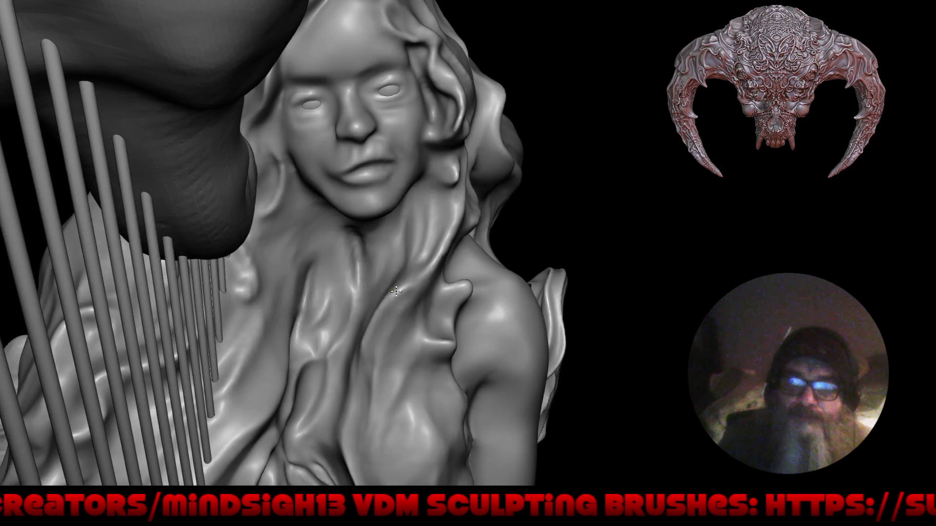
ctrl+right_drag(431, 205, 409, 235)
ctrl+right_drag(341, 198, 307, 168)
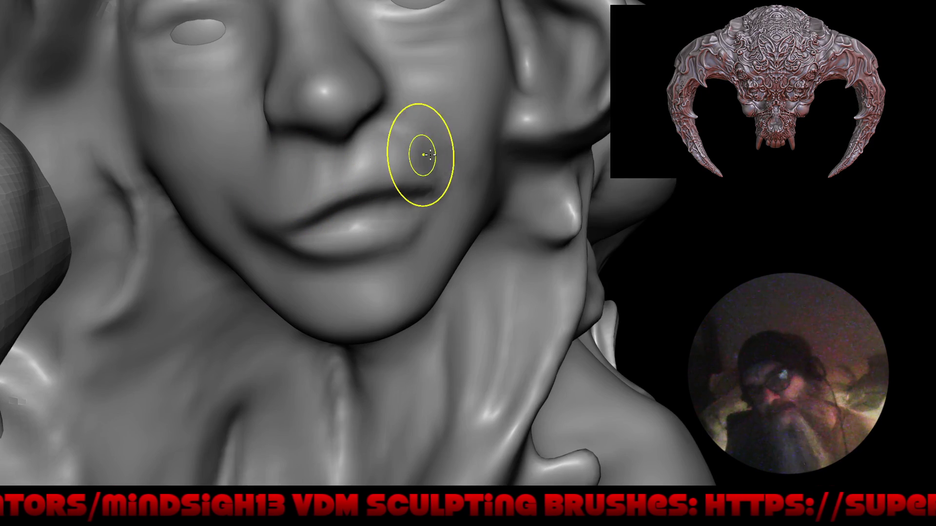
mouse_move(428, 157)
ctrl+right_down()
mouse_move(349, 210)
mouse_move(333, 190)
mouse_move(369, 150)
ctrl+right_up()
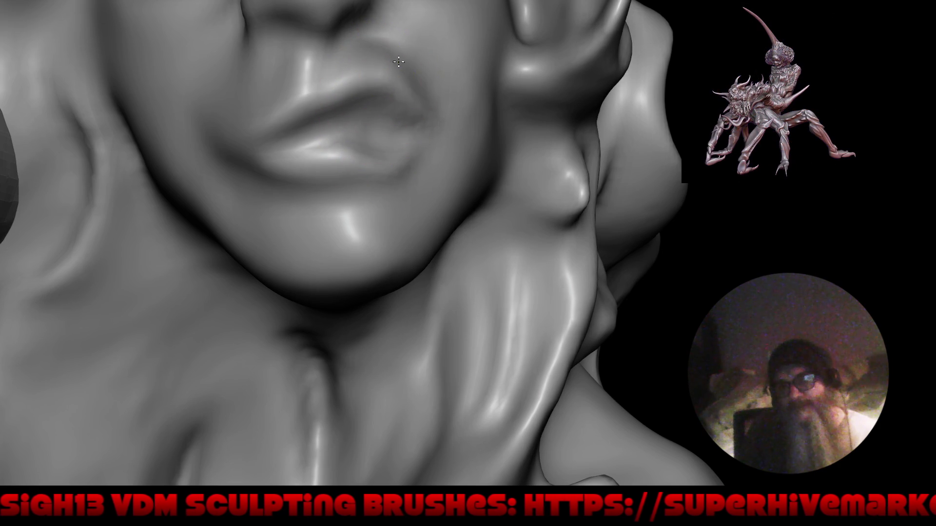
drag(407, 86, 393, 114)
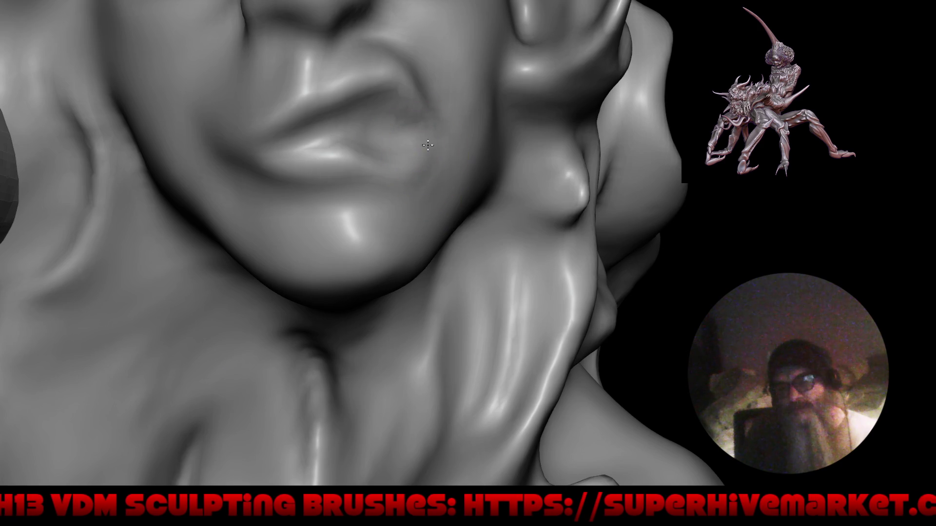
scroll(358, 196, down, 5)
middle_drag(358, 219, 360, 276)
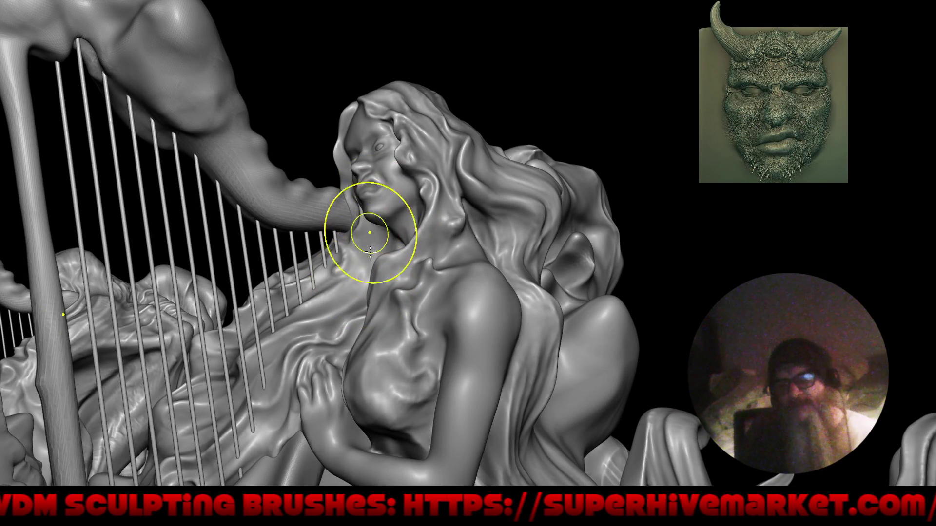
scroll(383, 240, up, 6)
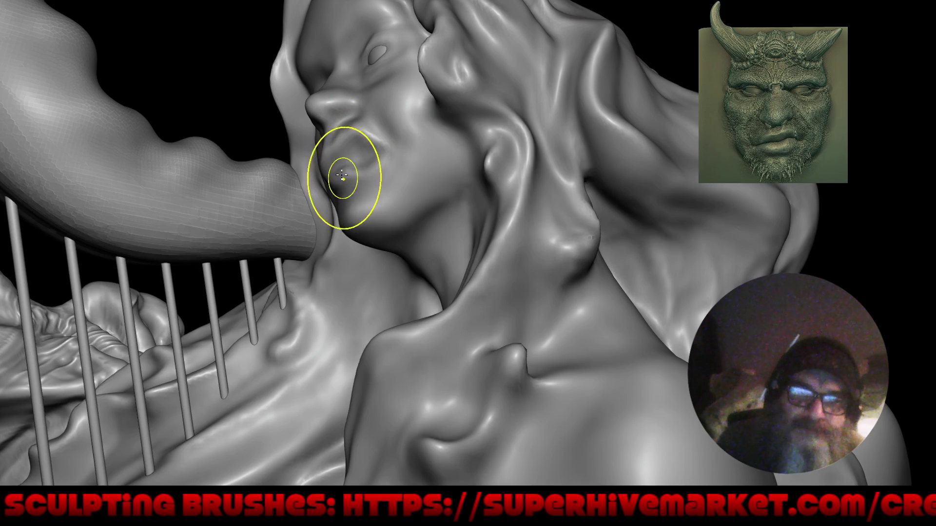
Reshape the cheek, pull the lower lip down to open the mouth and rework the nose tip
drag(336, 143, 333, 134)
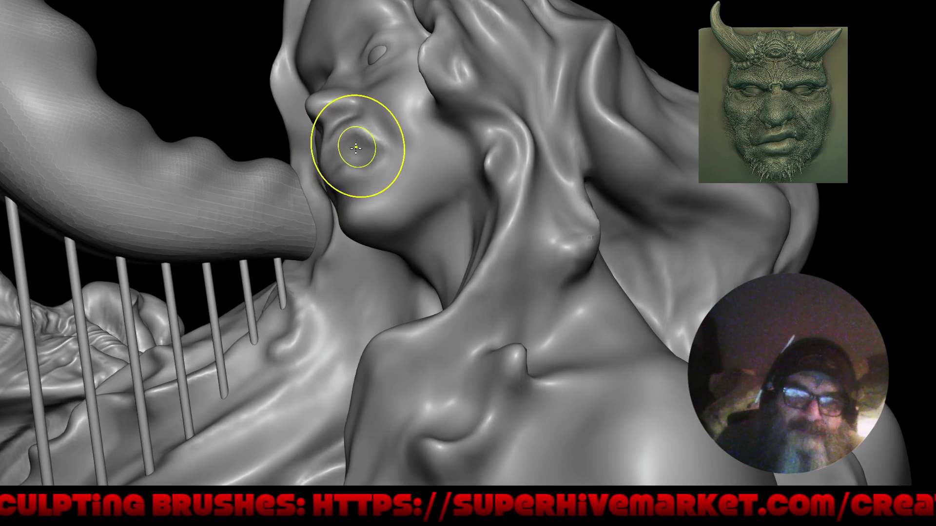
middle_drag(351, 146, 392, 159)
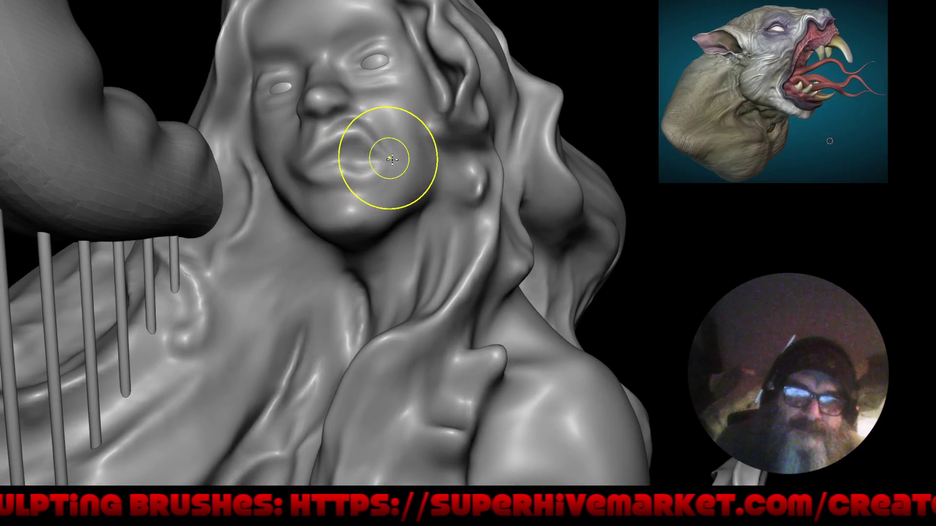
drag(392, 159, 379, 176)
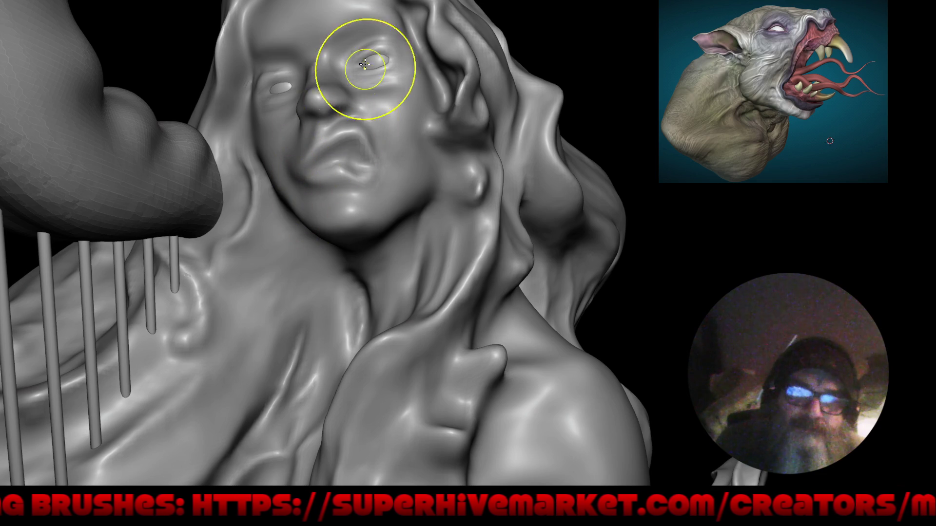
middle_drag(359, 81, 345, 91)
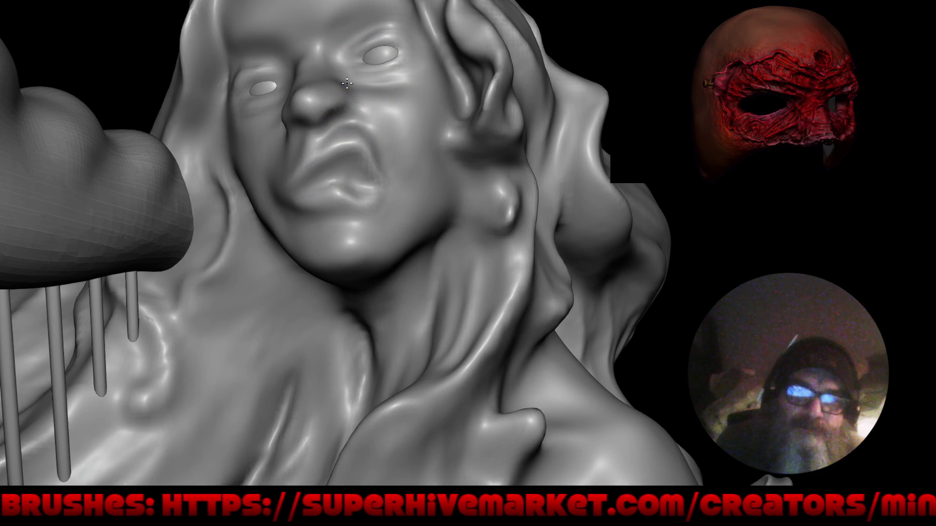
drag(339, 73, 333, 75)
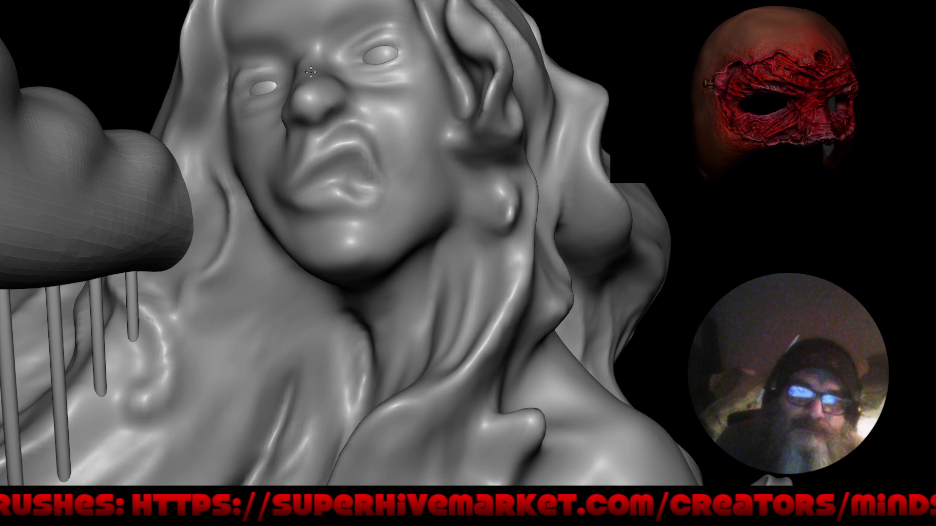
middle_drag(335, 68, 342, 76)
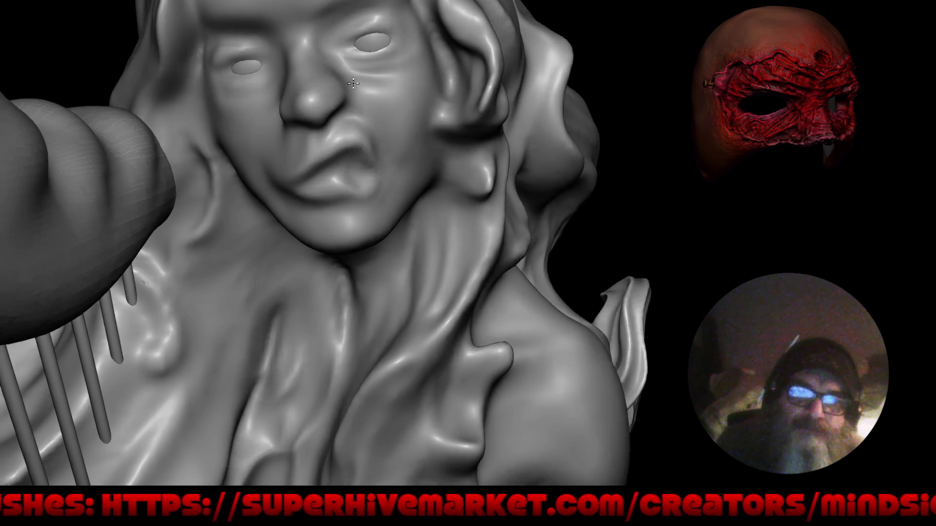
scroll(339, 60, up, 3)
scroll(339, 60, up, 1)
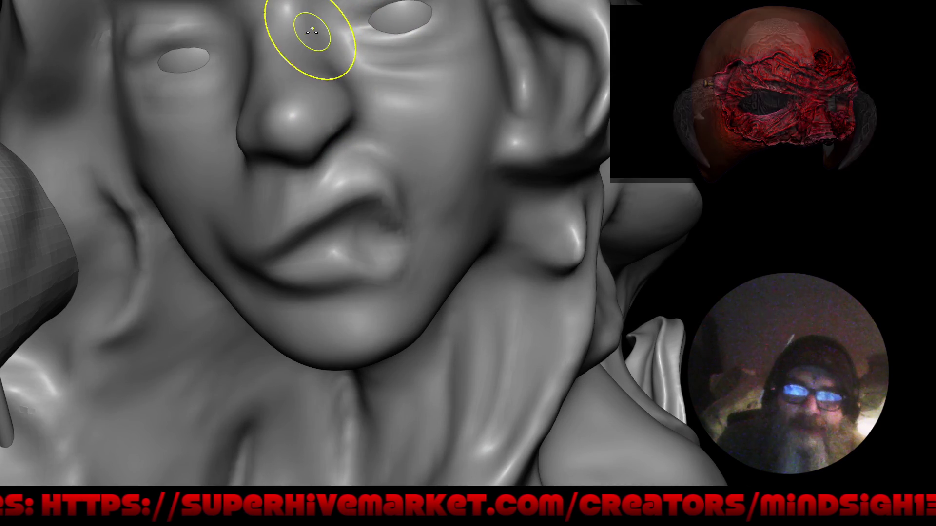
scroll(299, 60, down, 5)
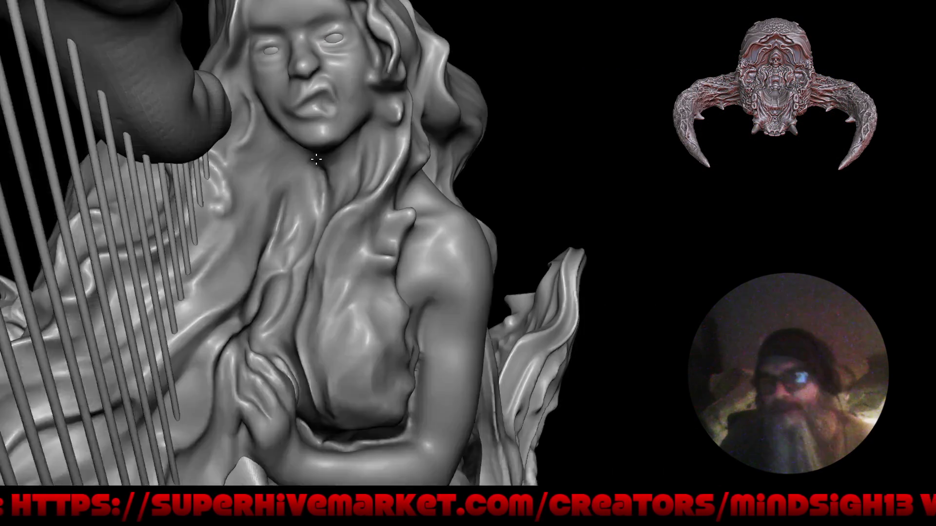
Refine the lips, lower lip and chin with small strokes around the opening mouth
mouse_move(329, 109)
middle_down()
mouse_move(382, 217)
mouse_move(374, 204)
mouse_move(375, 249)
middle_up()
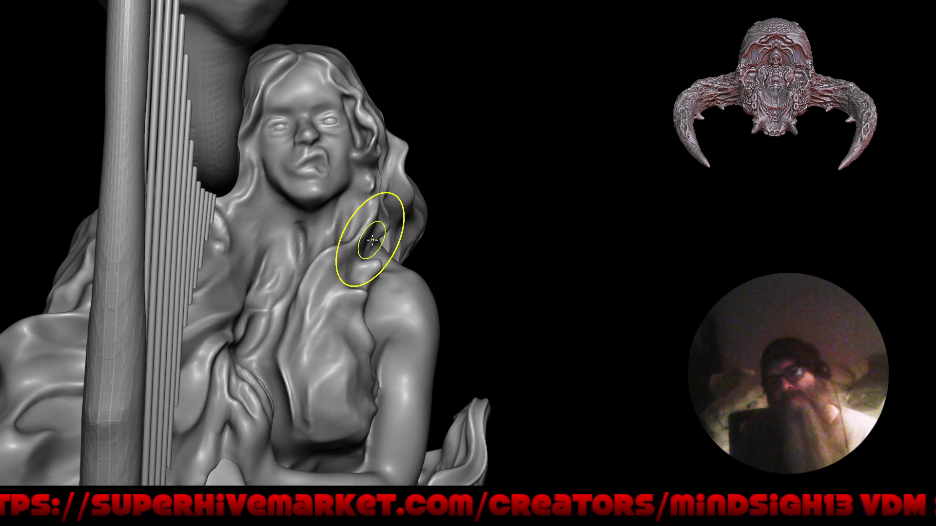
scroll(337, 197, up, 5)
scroll(317, 134, up, 3)
scroll(316, 134, up, 1)
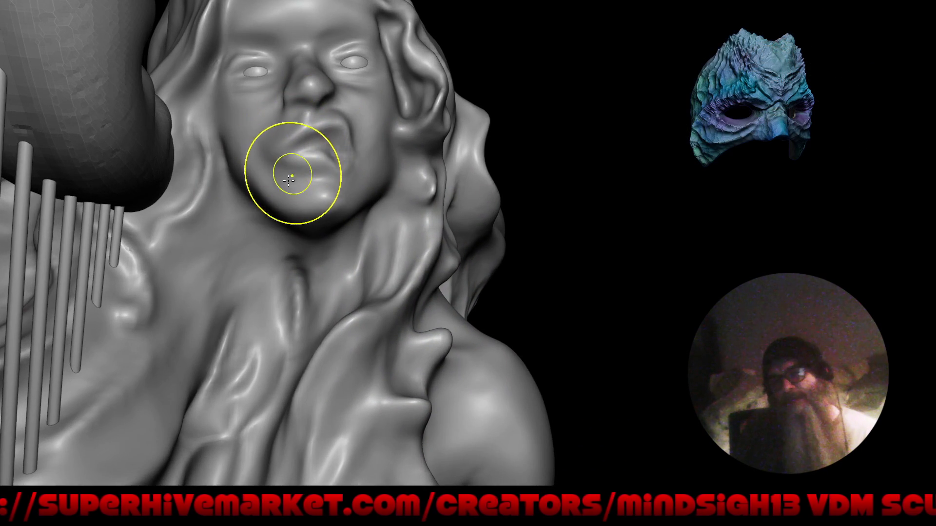
middle_drag(290, 179, 308, 147)
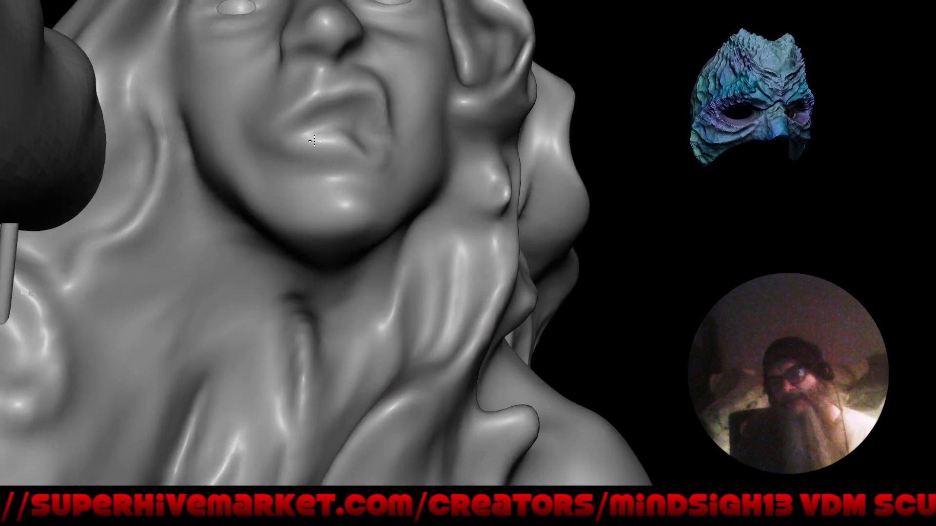
drag(307, 139, 341, 132)
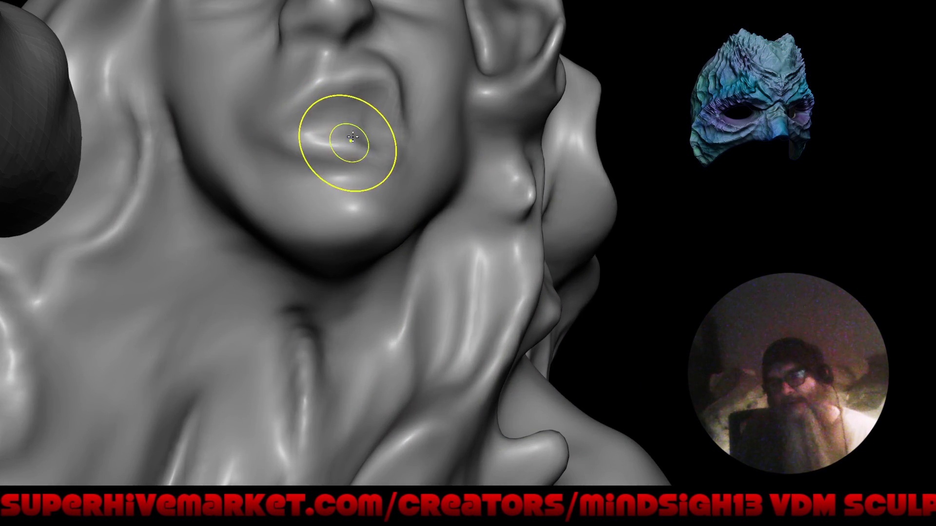
middle_drag(341, 132, 288, 149)
mouse_move(288, 149)
mouse_down()
mouse_move(271, 176)
mouse_move(295, 168)
mouse_move(309, 132)
mouse_up()
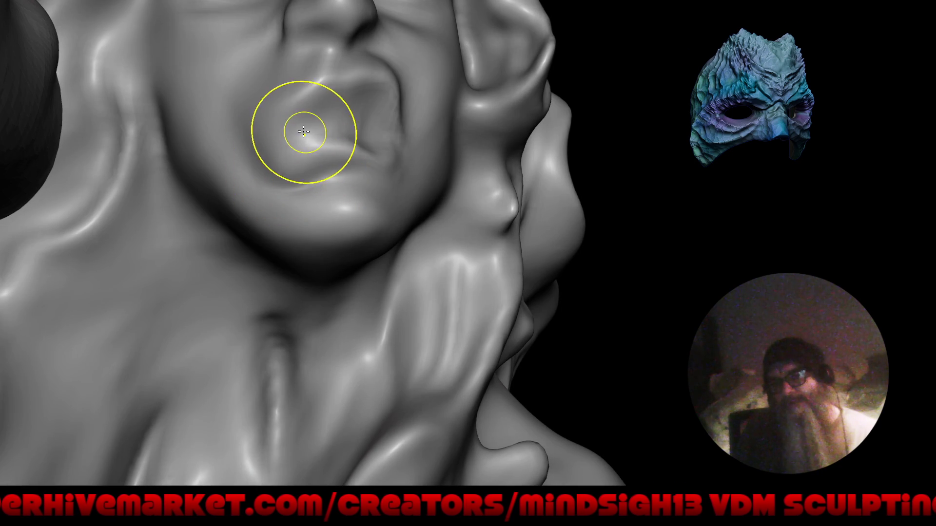
key(shift+space)
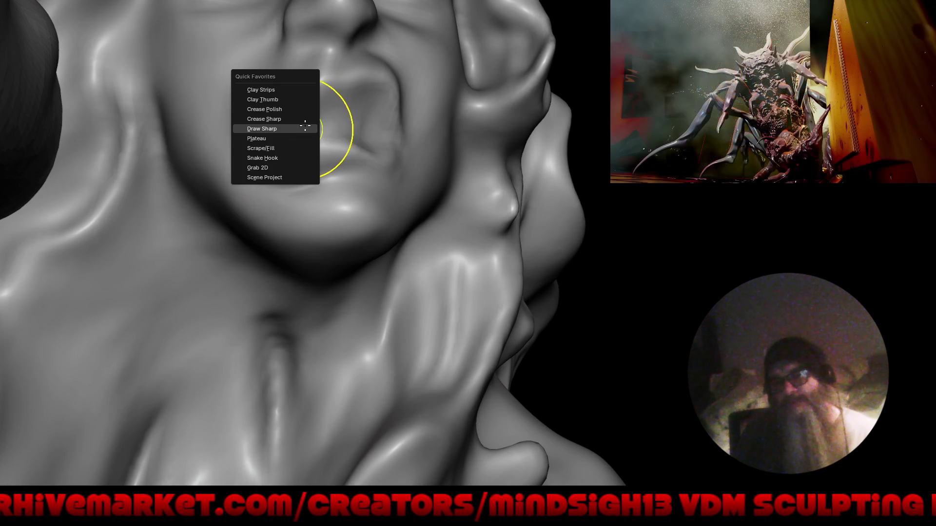
Switch to the Draw Sharp brush at a smaller radius and carve the mouth cavity deeper
click(296, 129)
key(bracketleft)
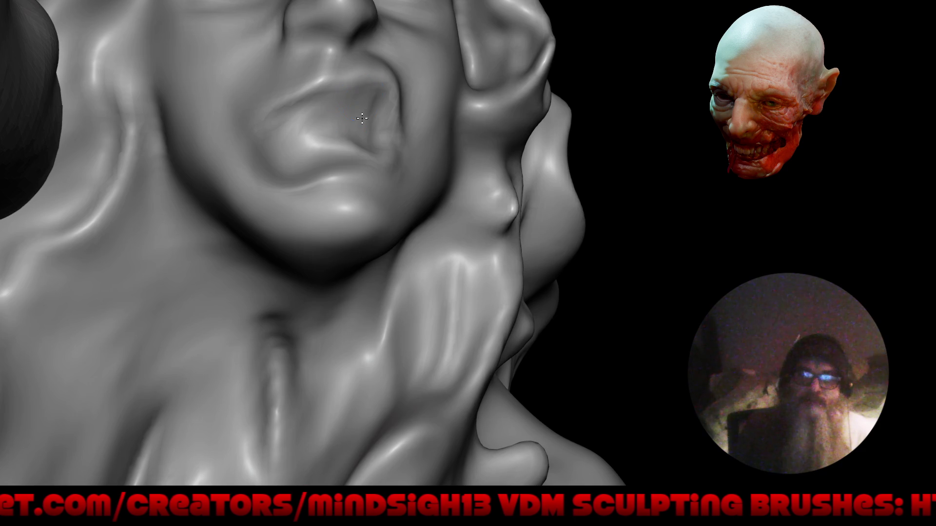
scroll(311, 143, down, 6)
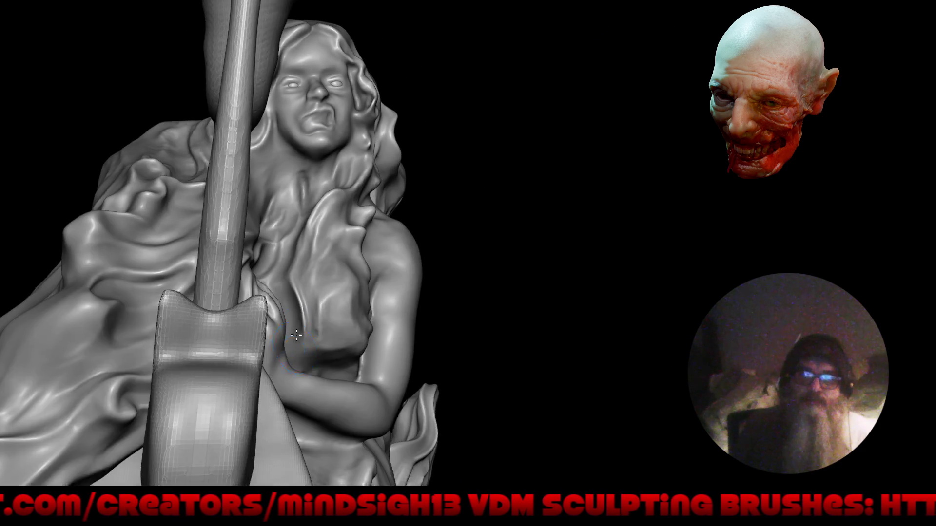
mouse_move(315, 147)
middle_down()
mouse_move(354, 260)
mouse_move(469, 311)
middle_up()
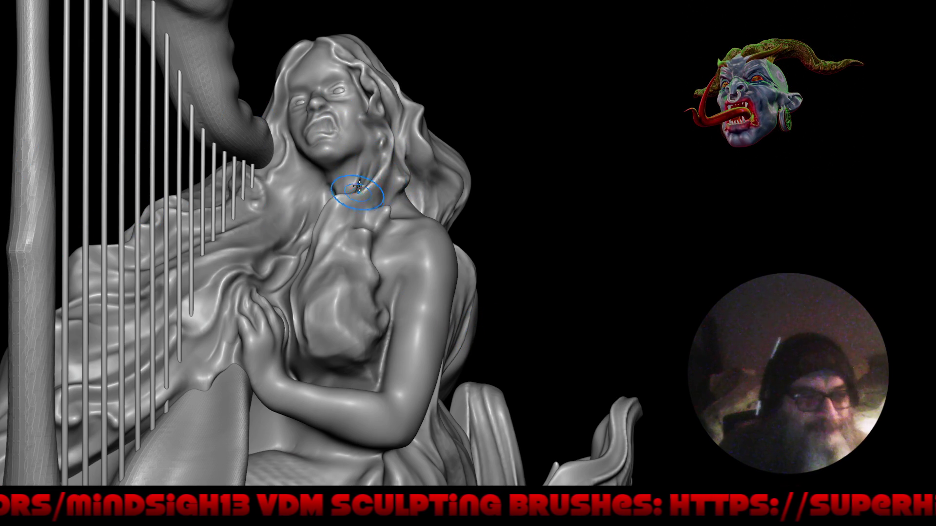
right_drag(358, 189, 313, 107)
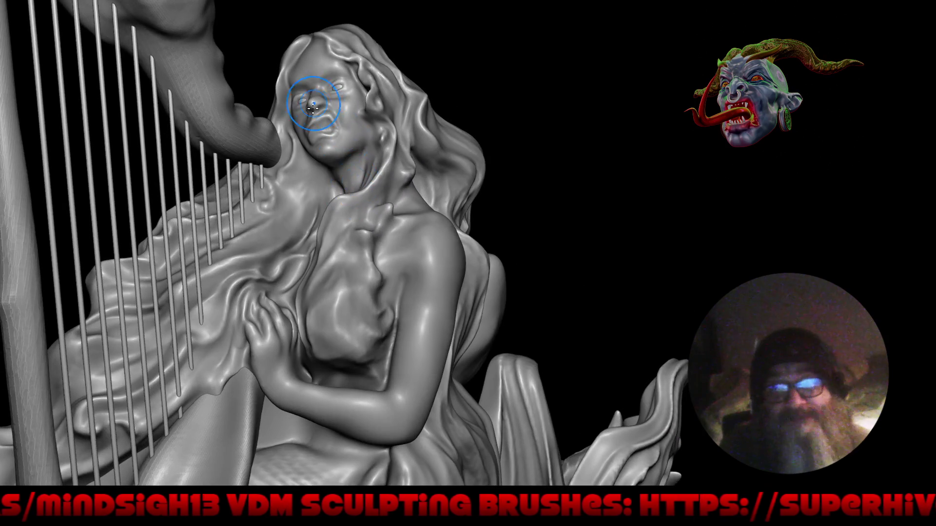
scroll(313, 106, up, 4)
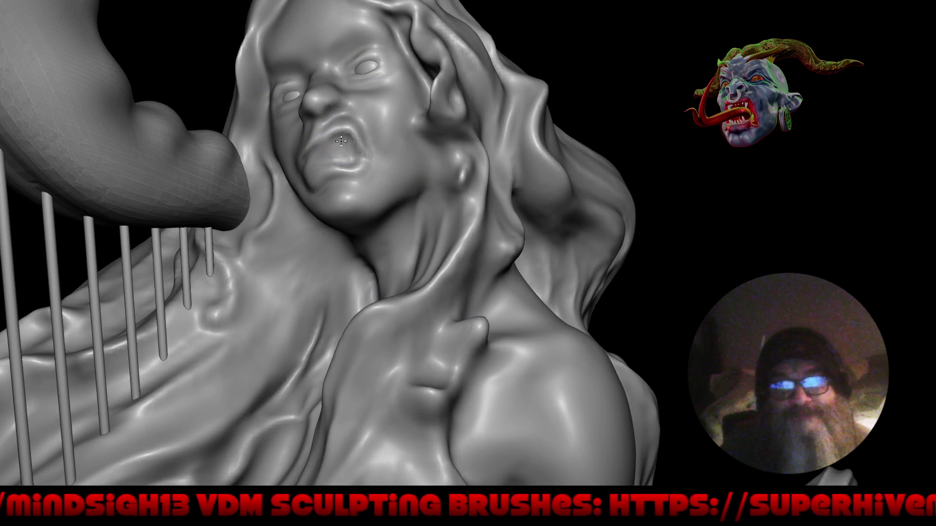
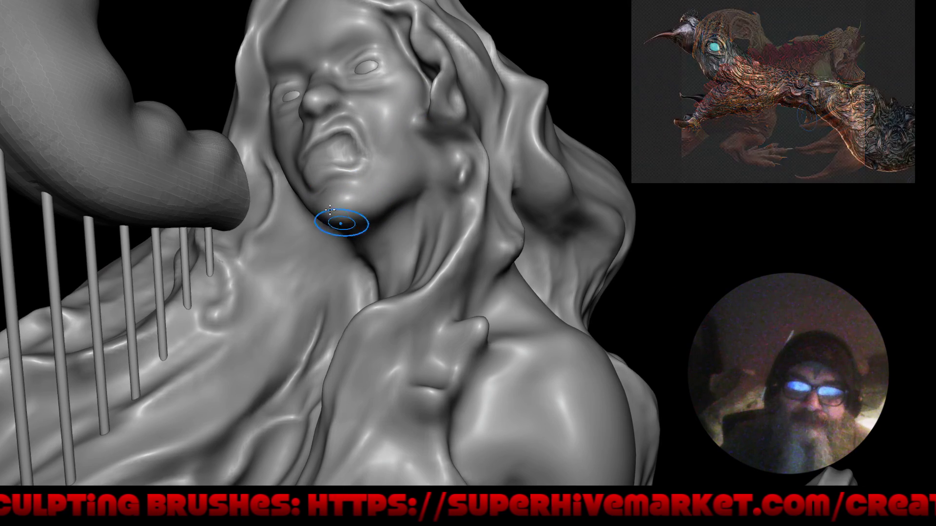
scroll(386, 297, down, 8)
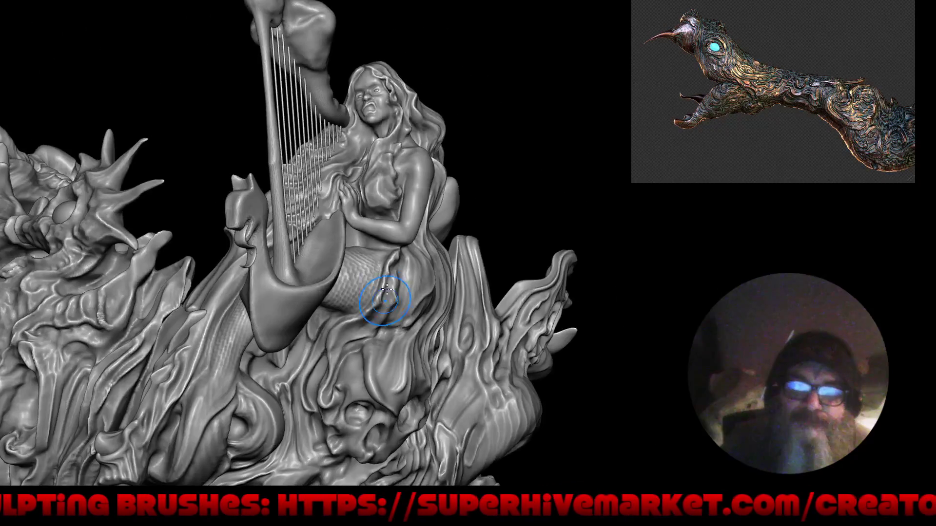
Sculpt the mermaid's mouth inward into an open mouth with reshaped lips and chin
middle_drag(413, 256, 403, 268)
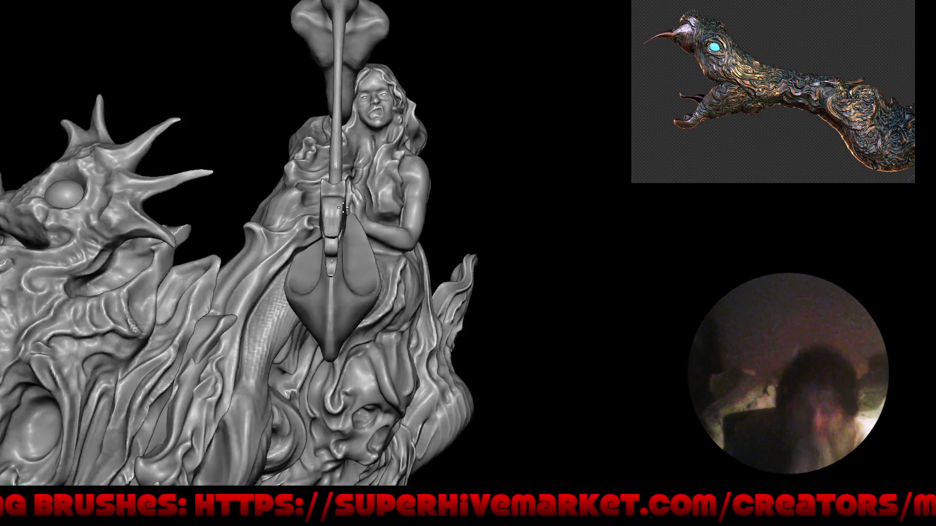
middle_drag(296, 218, 316, 233)
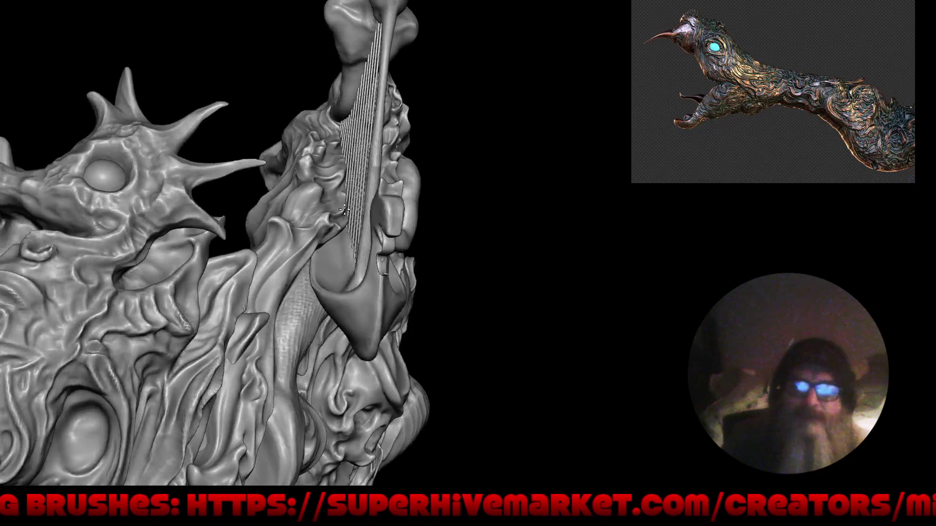
scroll(316, 233, up, 2)
scroll(351, 99, up, 2)
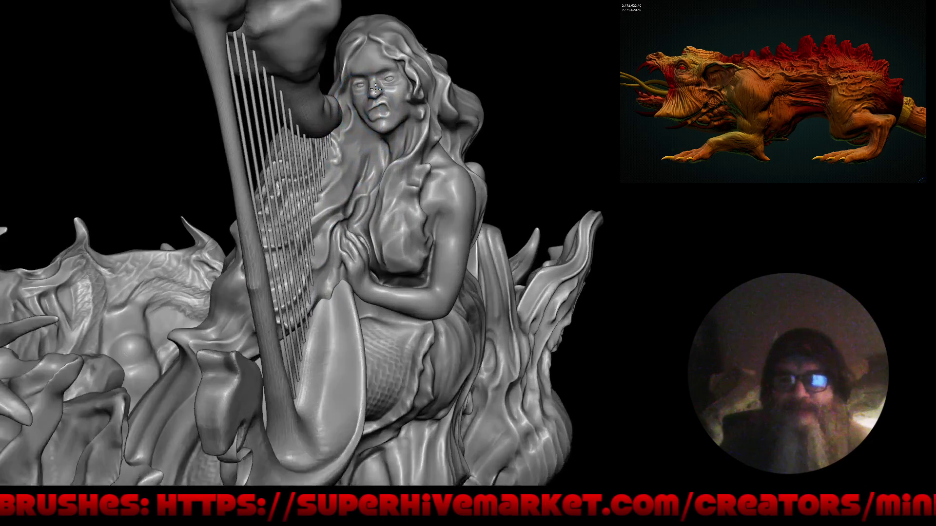
middle_drag(497, 103, 439, 168)
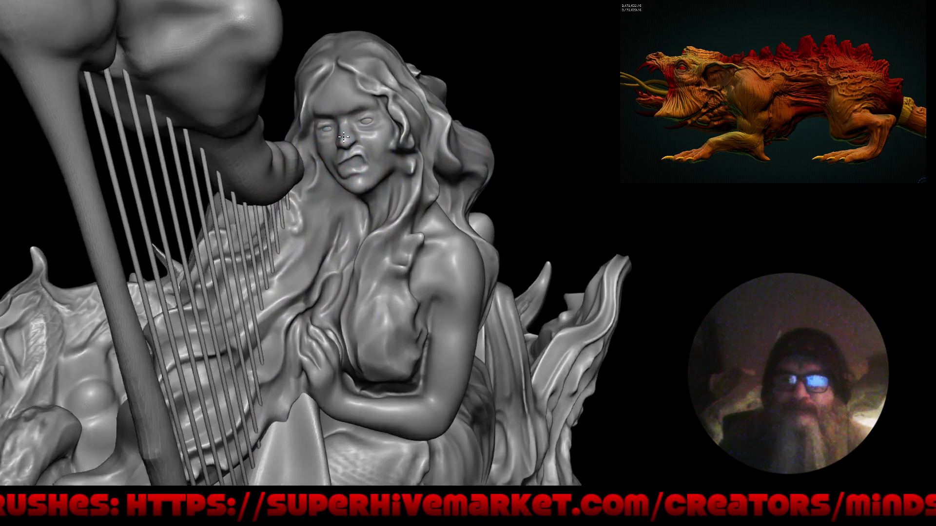
scroll(351, 114, up, 3)
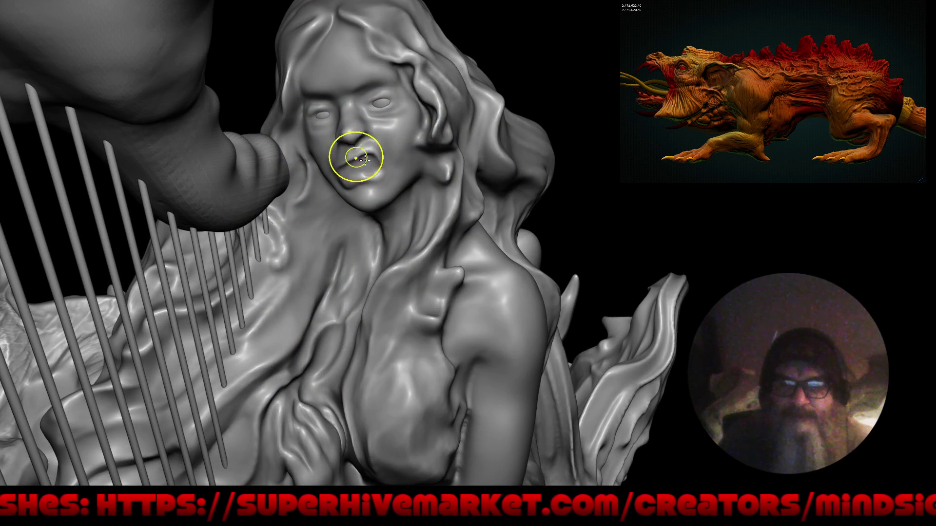
drag(371, 149, 375, 156)
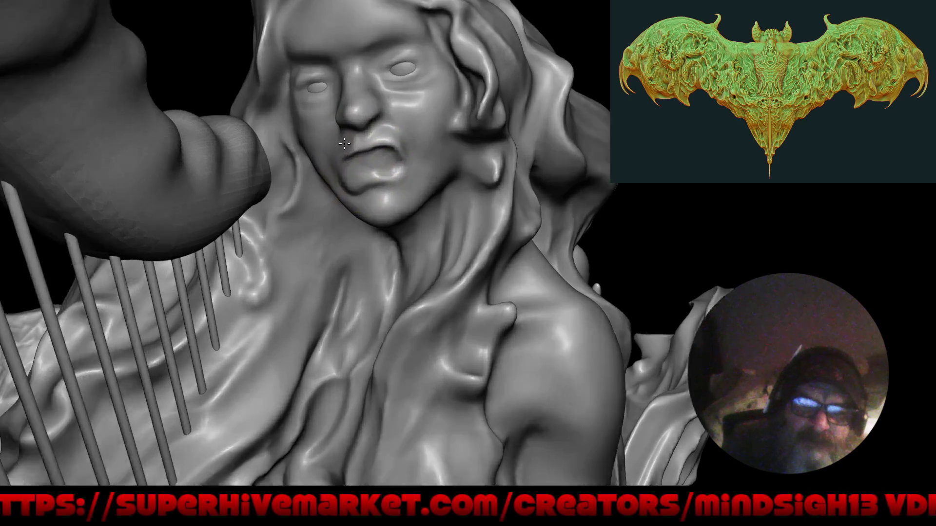
scroll(354, 171, up, 3)
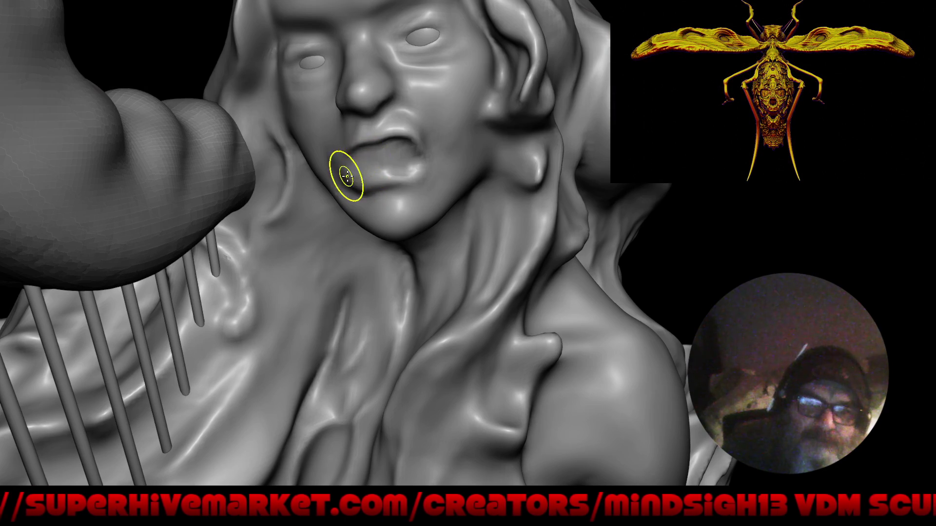
middle_drag(346, 176, 359, 127)
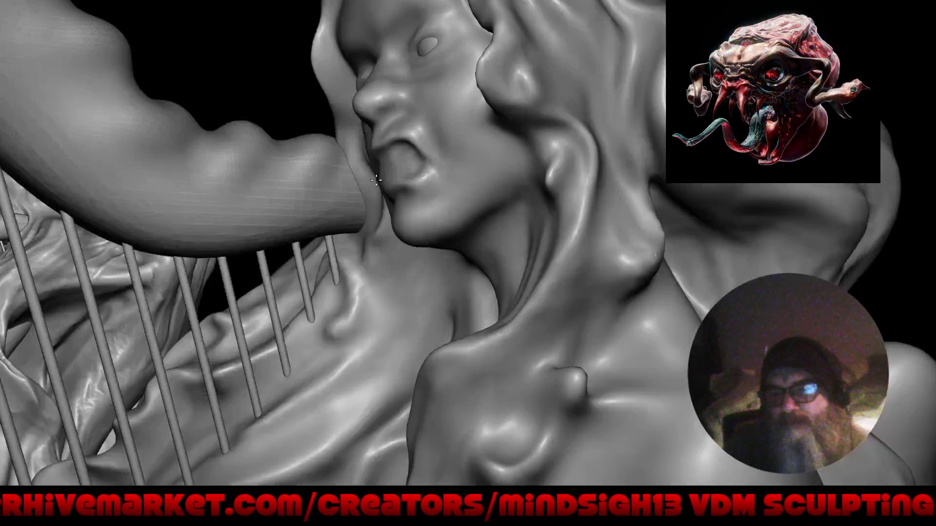
mouse_move(409, 183)
middle_down()
mouse_move(397, 177)
mouse_move(435, 238)
middle_up()
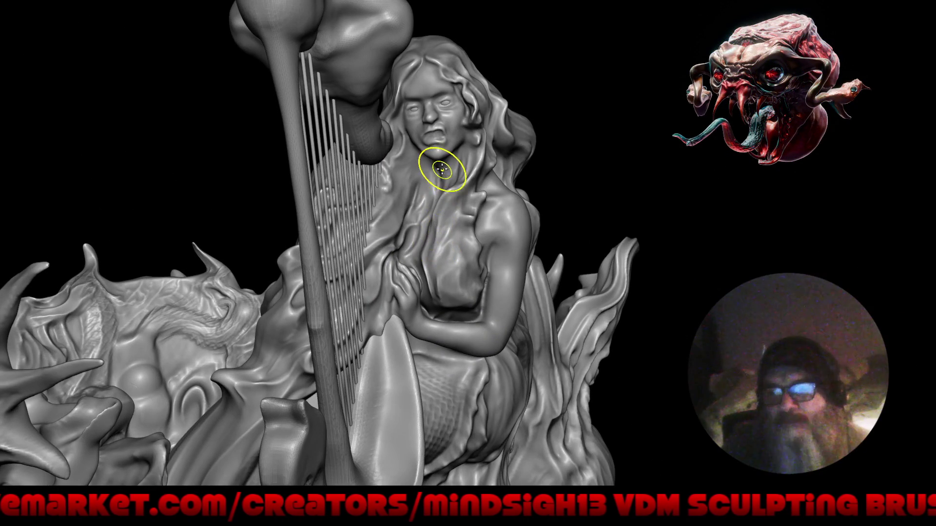
scroll(432, 136, down, 5)
scroll(469, 285, up, 2)
scroll(475, 293, up, 1)
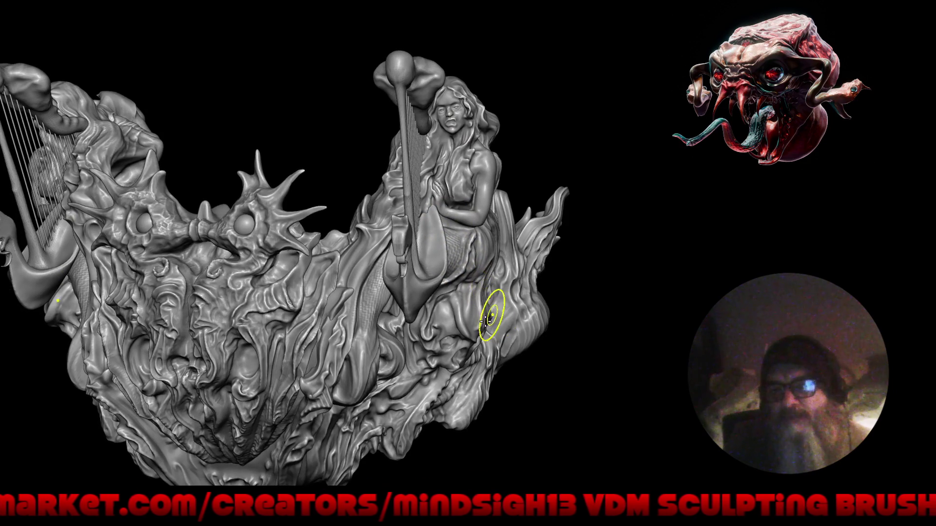
scroll(483, 325, up, 2)
mouse_move(483, 326)
middle_down()
mouse_move(423, 315)
mouse_move(439, 270)
mouse_move(417, 285)
mouse_move(457, 291)
mouse_move(495, 315)
middle_up()
scroll(417, 284, up, 3)
scroll(458, 291, down, 3)
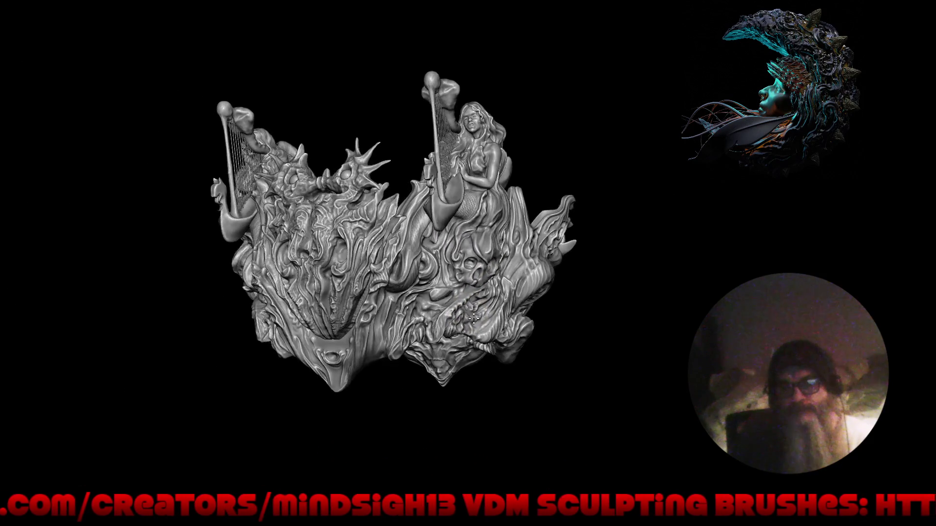
key(ctrl+shift+s)
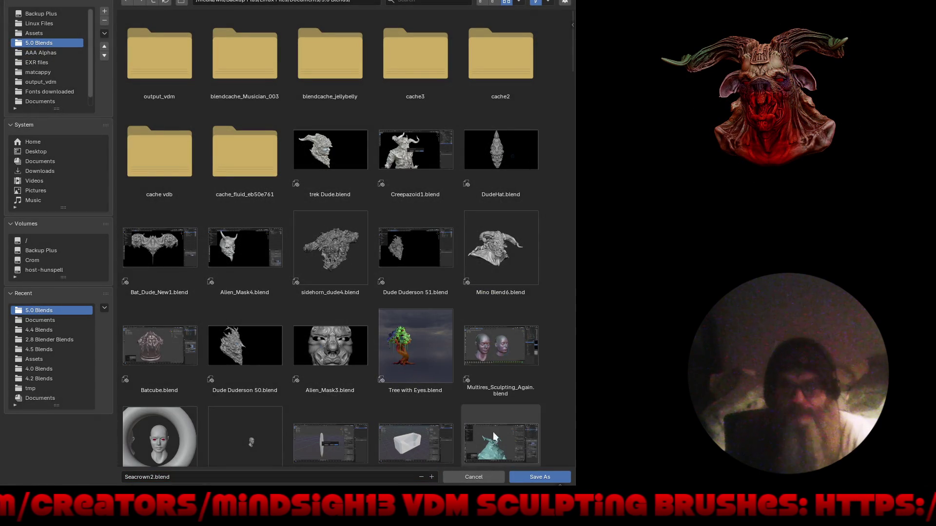
Save the crown sculpt as Seacrown2.blend in the 5.0 Blends folder
click(545, 477)
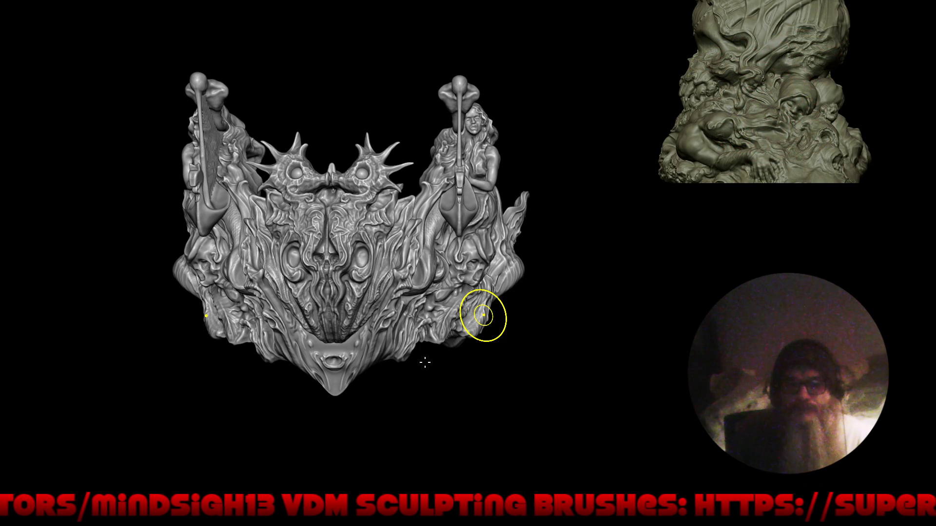
scroll(425, 364, up, 5)
mouse_move(424, 364)
middle_down()
mouse_move(529, 356)
mouse_move(516, 311)
middle_up()
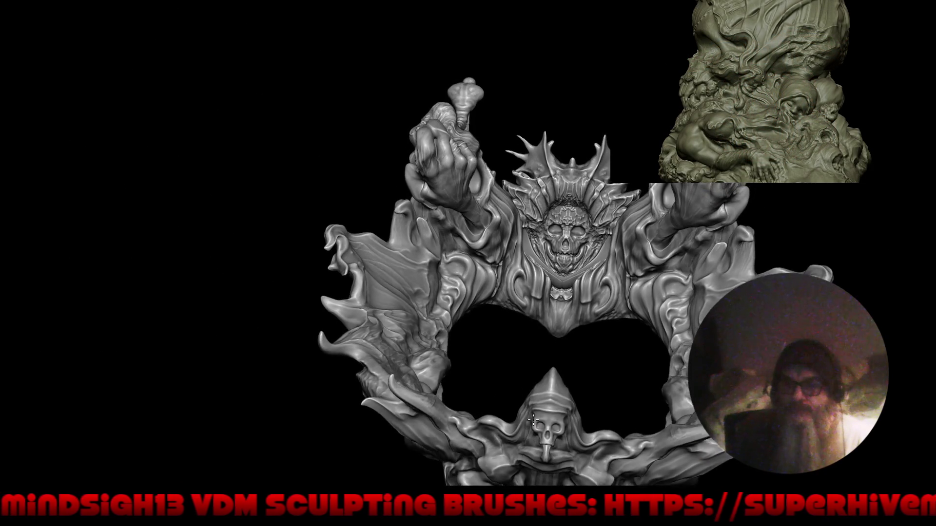
scroll(515, 310, up, 5)
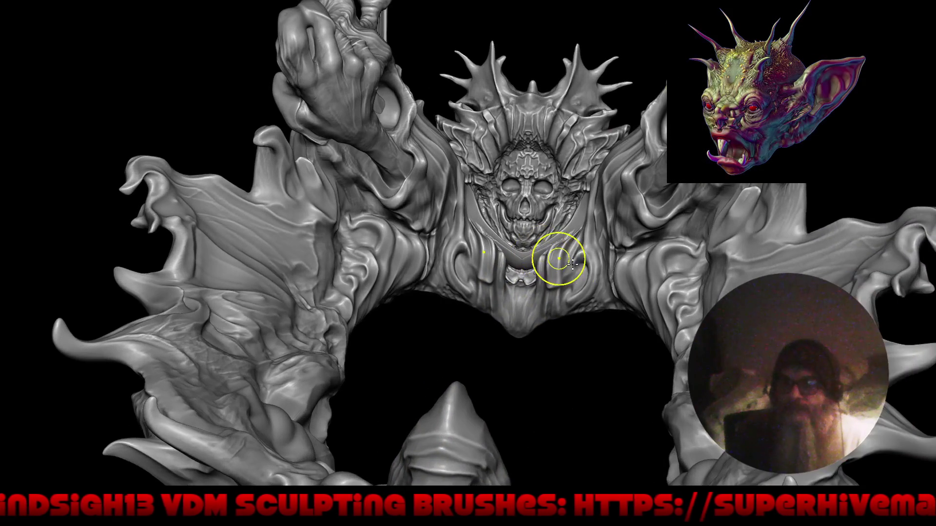
scroll(508, 293, up, 5)
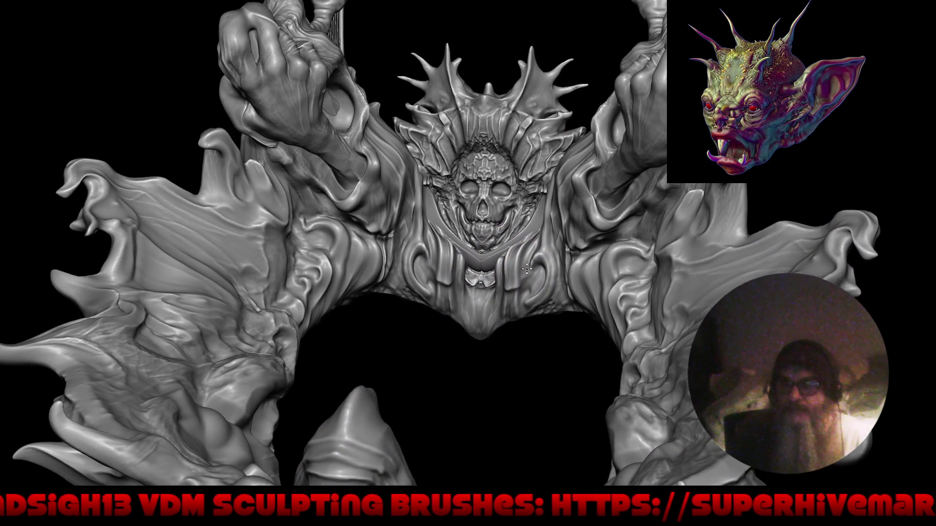
mouse_move(534, 269)
middle_down()
mouse_move(489, 297)
mouse_move(567, 289)
mouse_move(651, 238)
mouse_move(566, 273)
mouse_move(614, 300)
mouse_move(526, 290)
mouse_move(556, 278)
mouse_move(618, 294)
middle_up()
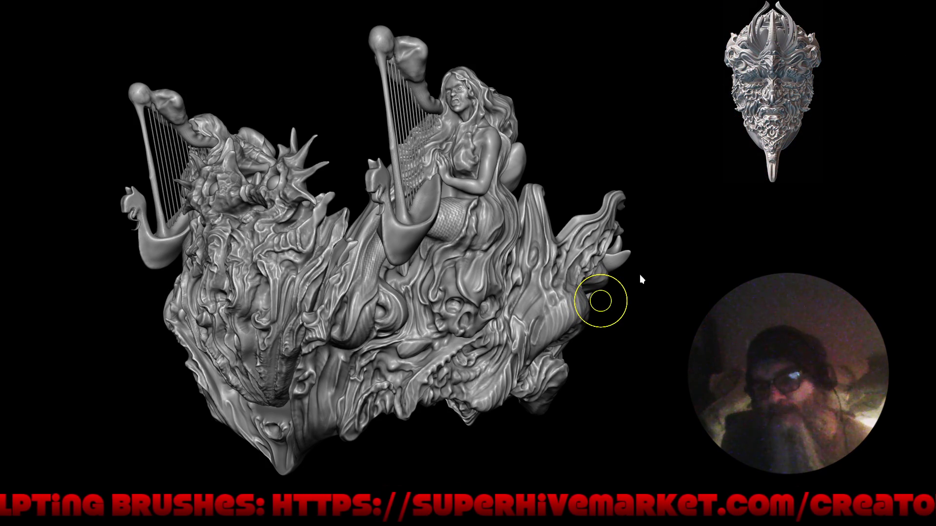
Restore the full workspace, collapse the asset shelf and frame the crown from the front
key(ctrl+alt+space)
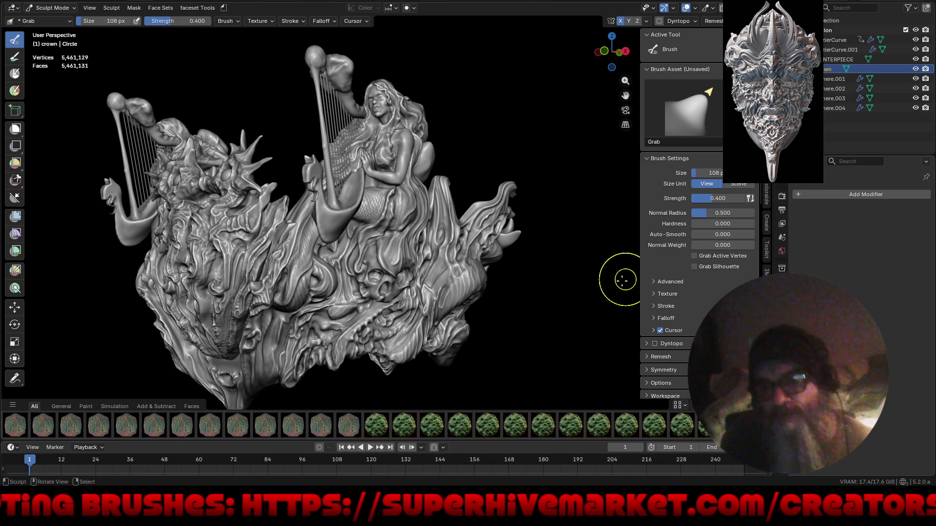
drag(510, 407, 509, 446)
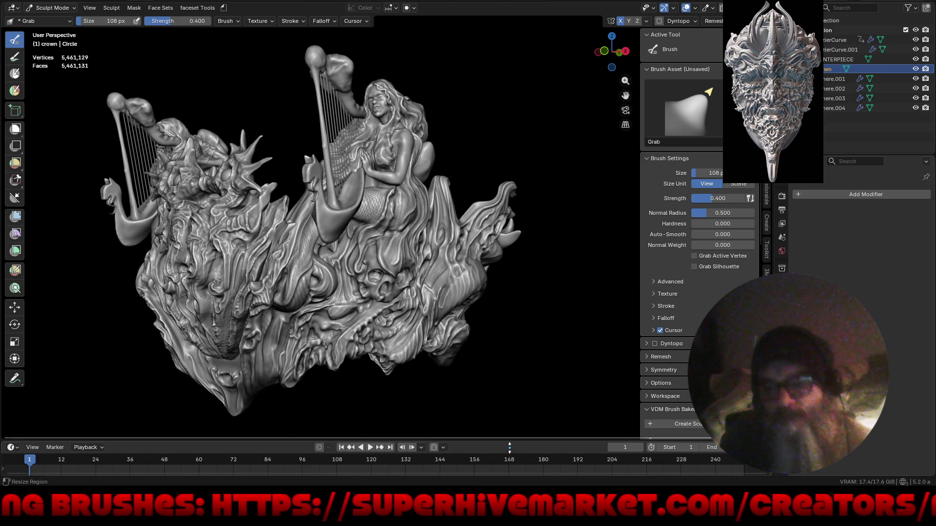
mouse_move(314, 198)
middle_down()
mouse_move(274, 249)
mouse_move(366, 252)
middle_up()
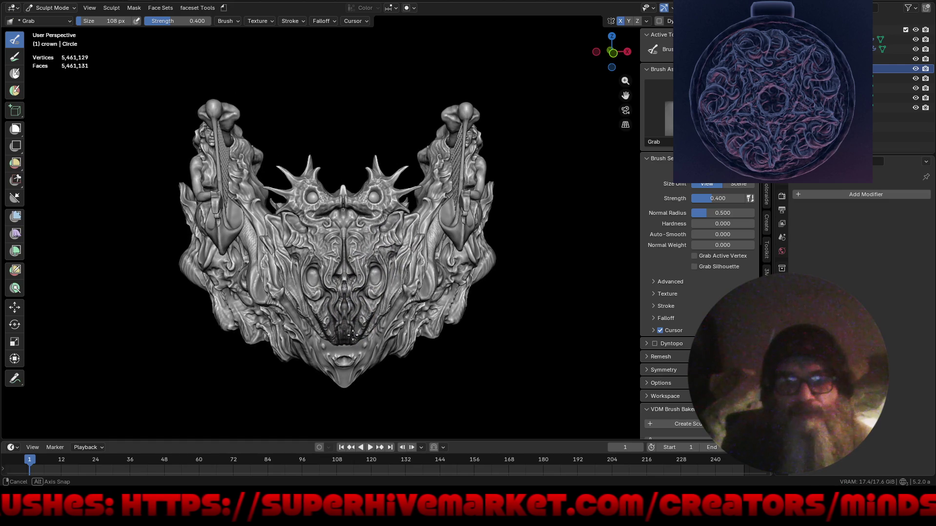
middle_drag(352, 321, 349, 306)
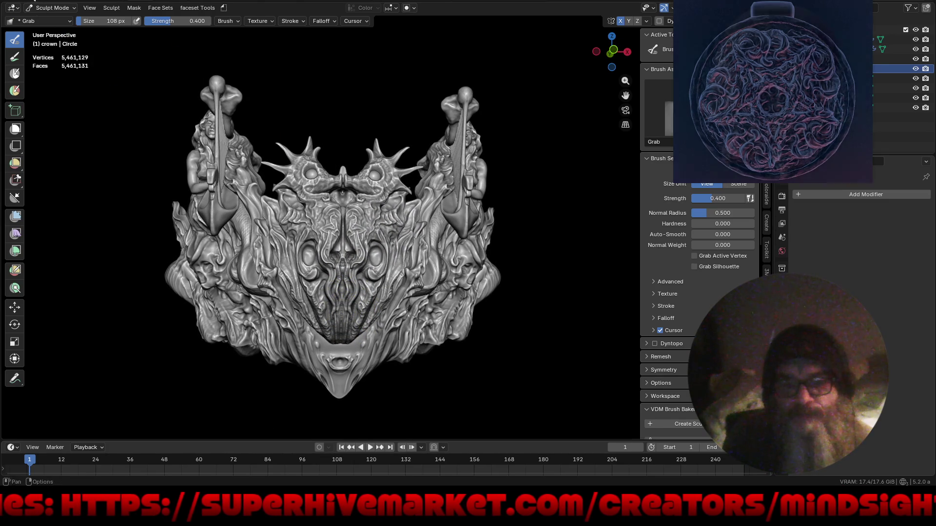
Bring up the File Open browser to load a different blend file
key(F4)
click(31, 17)
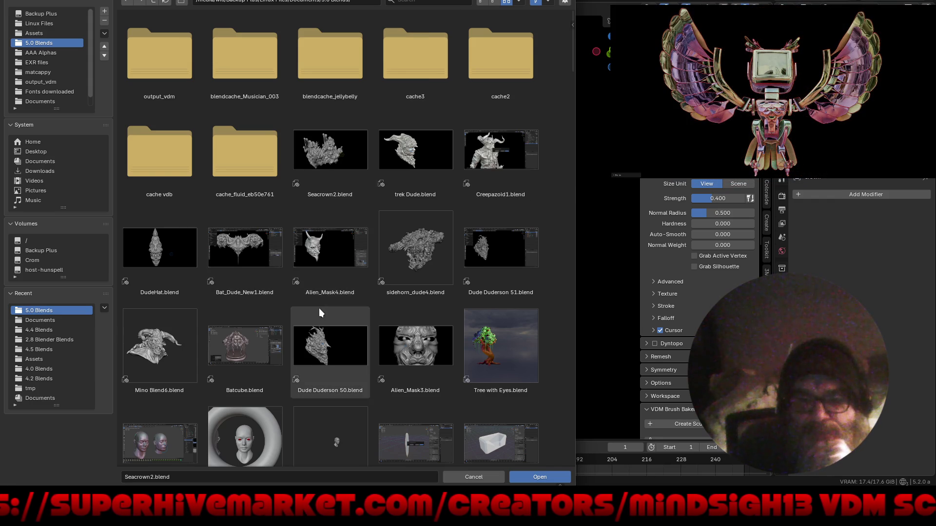
Select Alien_Mask4.blend, then open nemesis5.blend from the 5.0 Blends folder instead
click(333, 250)
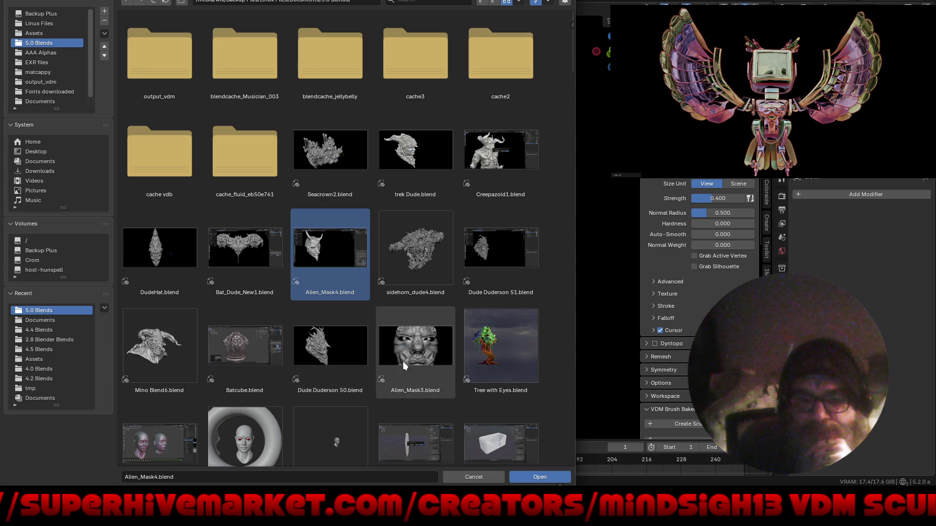
scroll(539, 352, down, 3)
scroll(539, 353, down, 3)
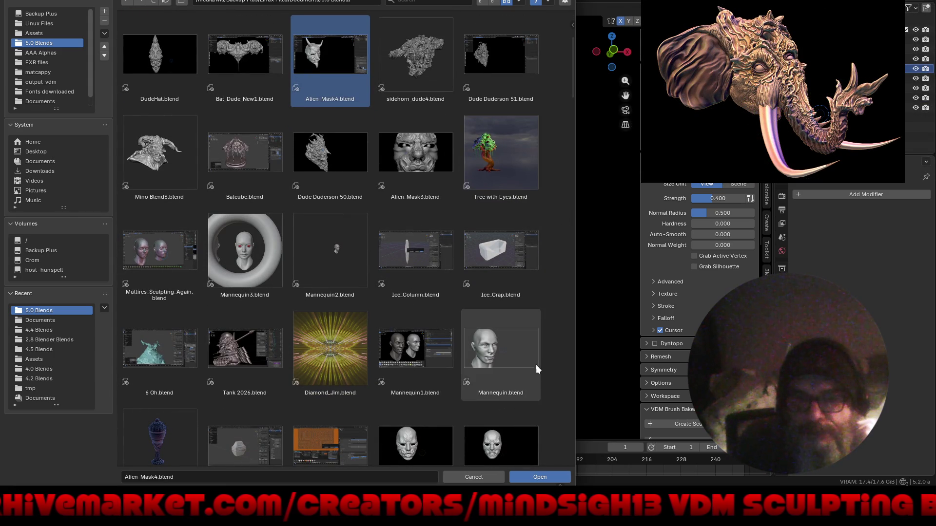
scroll(543, 285, down, 2)
scroll(543, 285, down, 3)
scroll(542, 285, down, 3)
scroll(542, 285, down, 2)
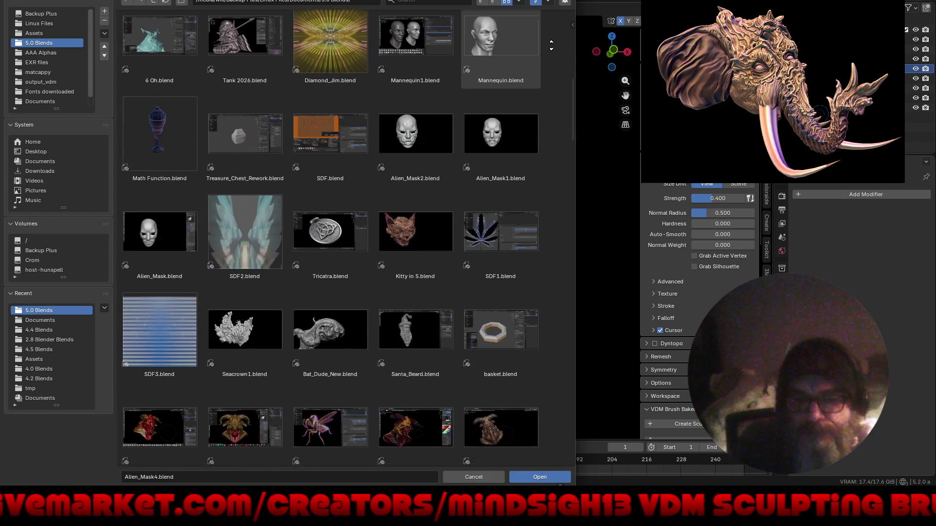
scroll(542, 284, down, 2)
scroll(500, 40, down, 1)
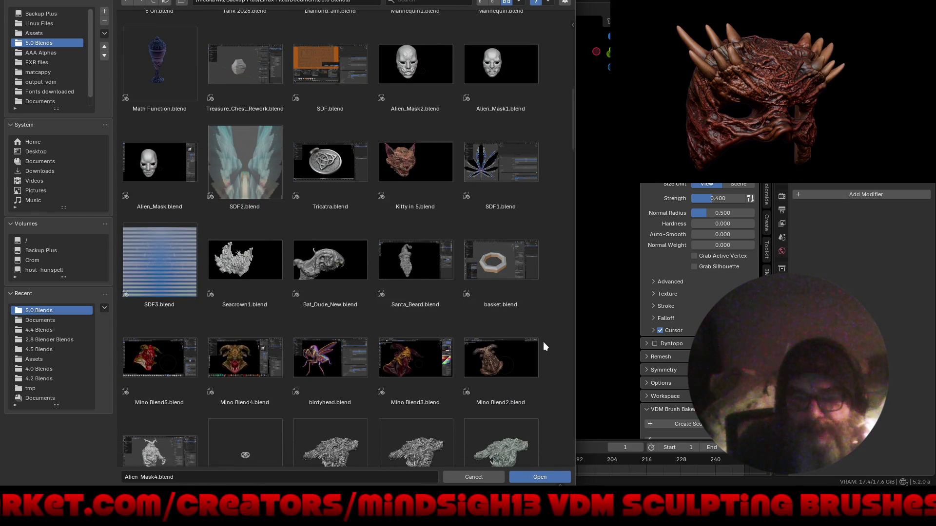
scroll(553, 333, down, 2)
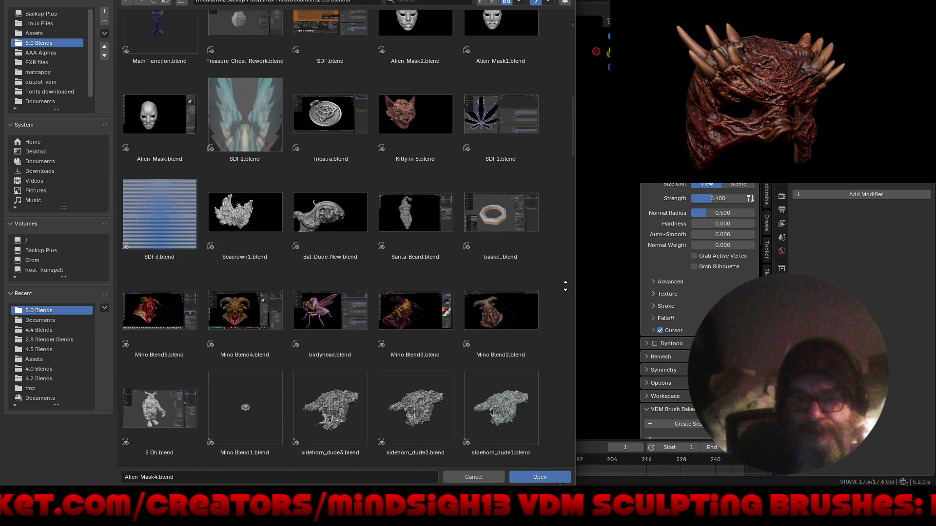
scroll(563, 308, down, 2)
scroll(568, 272, down, 1)
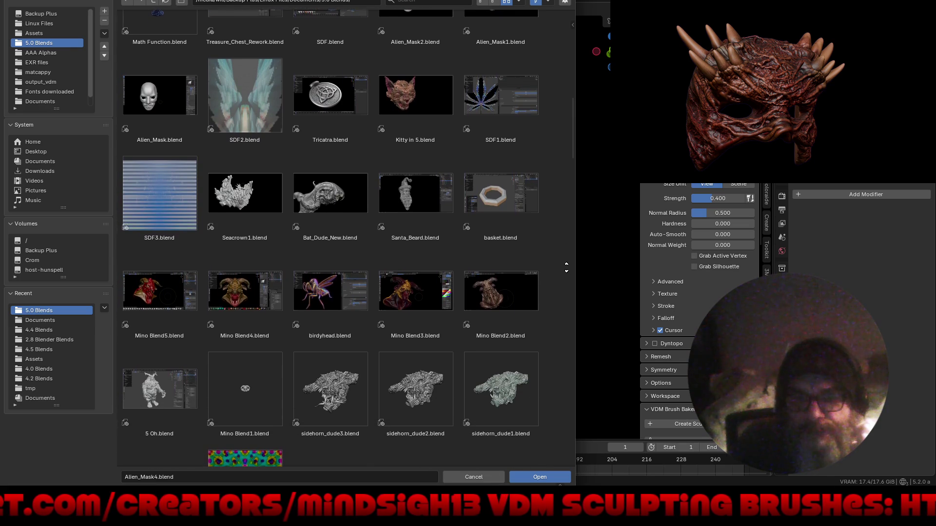
scroll(565, 263, down, 3)
scroll(565, 220, down, 3)
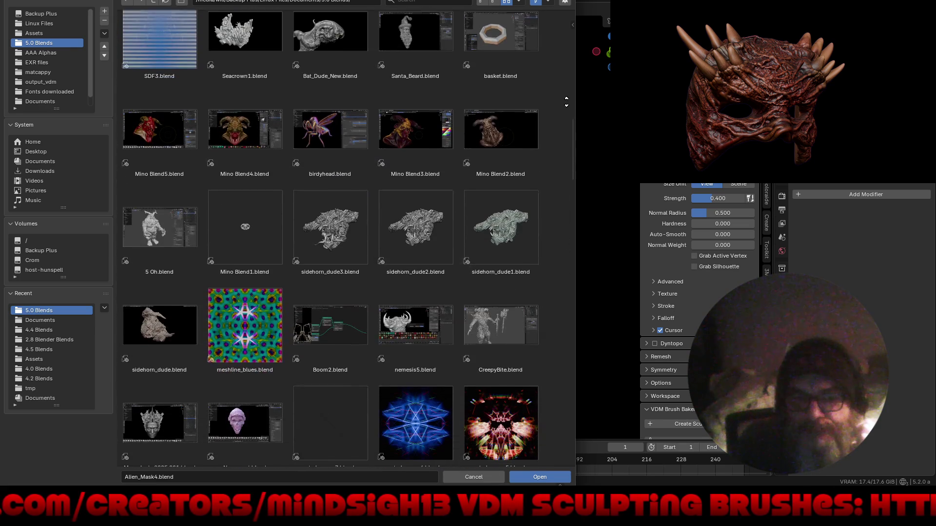
scroll(565, 96, down, 1)
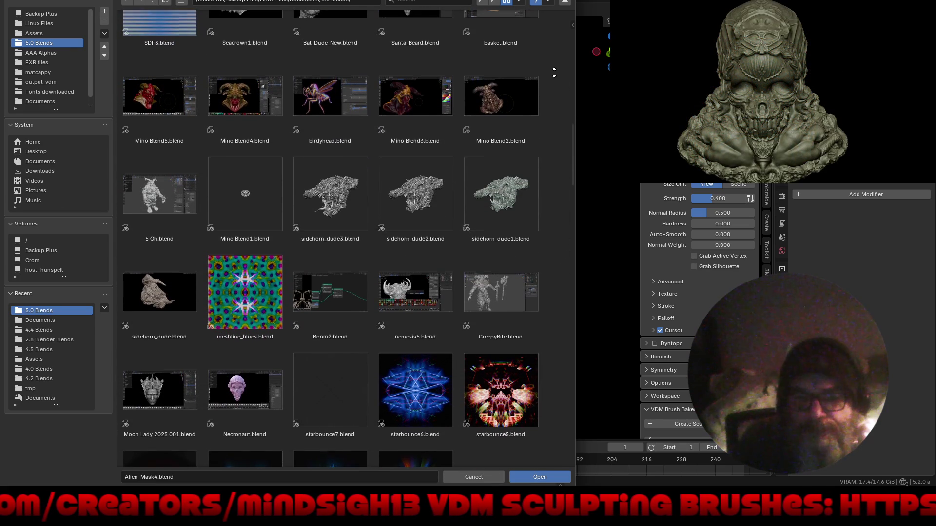
scroll(550, 86, up, 1)
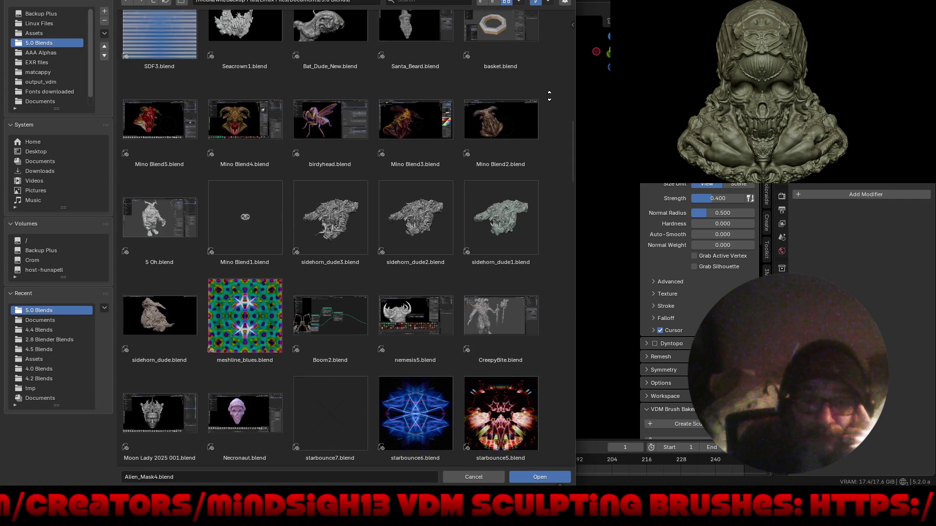
scroll(552, 91, down, 1)
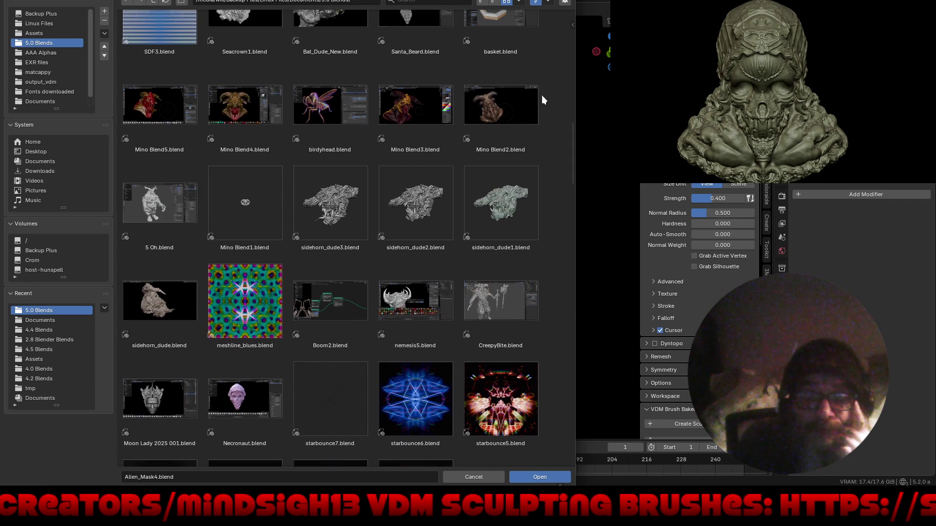
scroll(545, 234, down, 4)
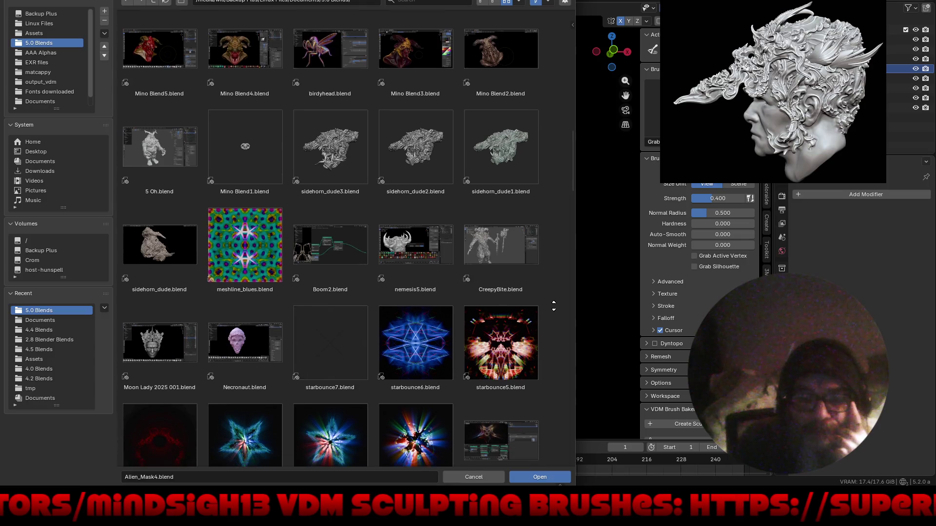
scroll(558, 251, down, 1)
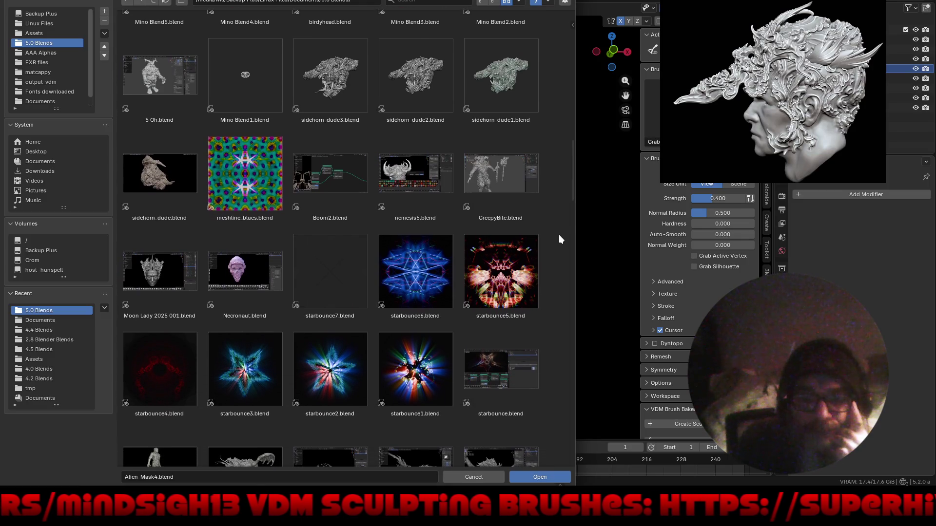
double_click(415, 172)
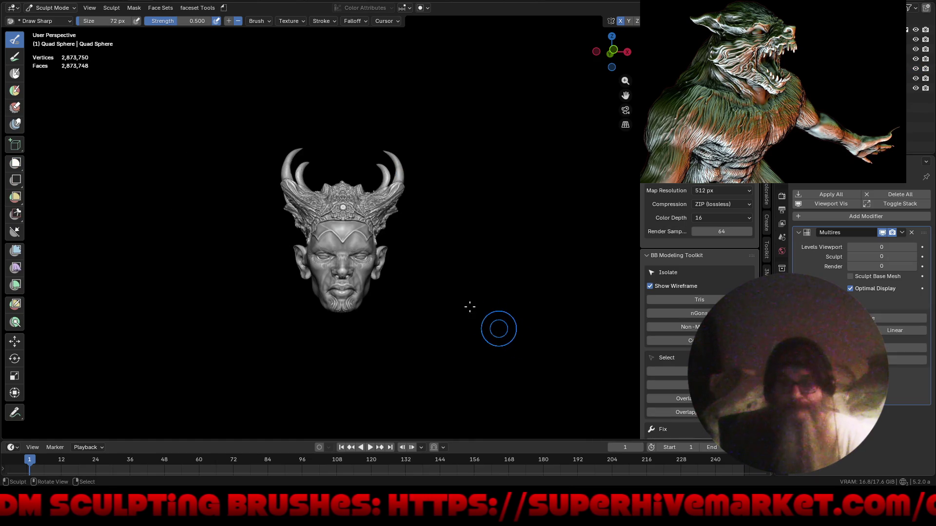
Frame the horned, crowned head from above and hide the interface panels for a clean view
middle_drag(470, 306, 426, 289)
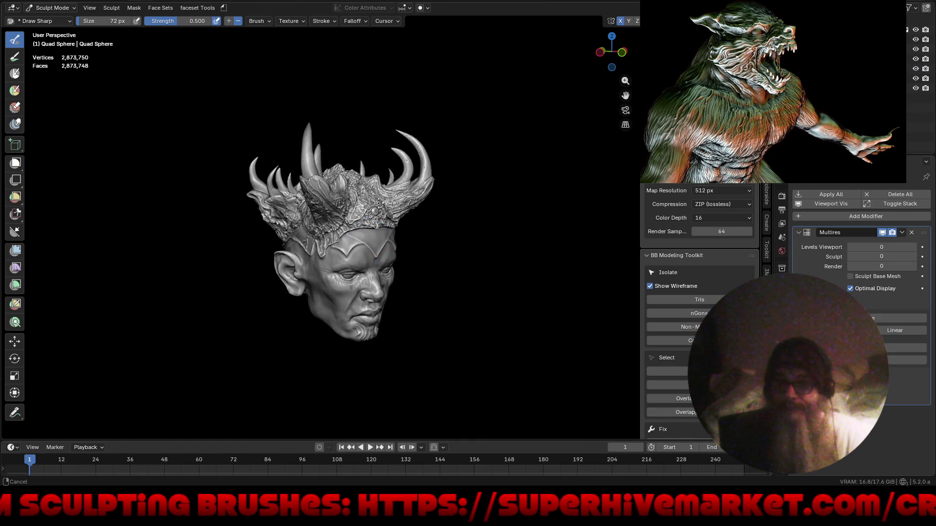
scroll(421, 273, up, 5)
middle_drag(395, 242, 377, 225)
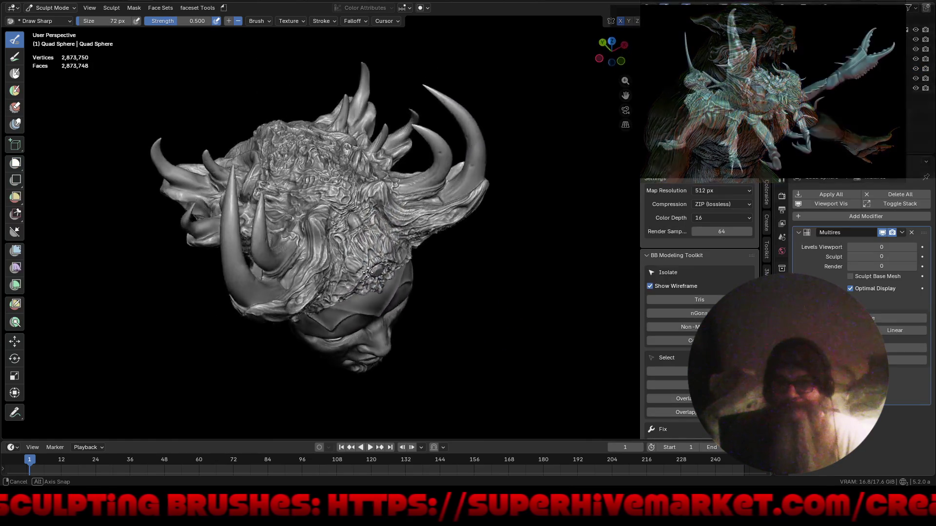
mouse_move(389, 289)
middle_down()
mouse_move(497, 212)
mouse_move(596, 159)
middle_up()
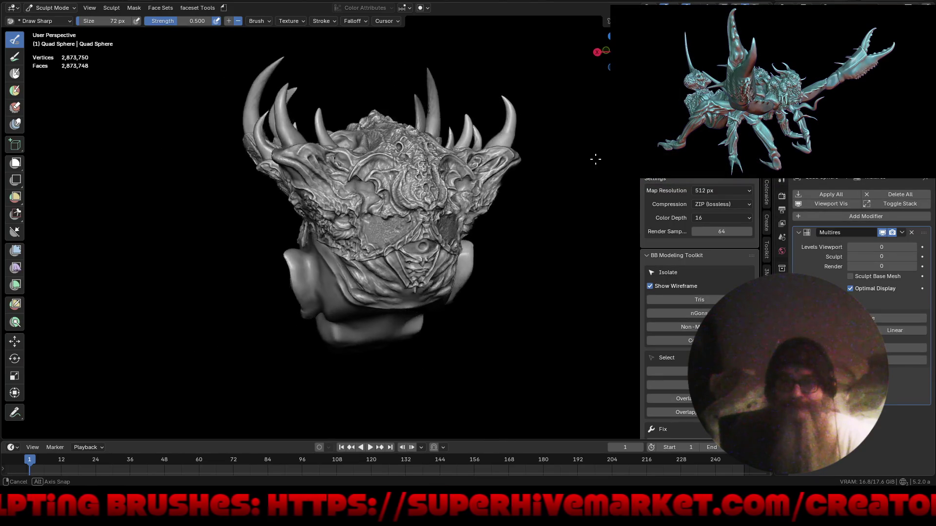
key(ctrl+alt+space)
shift+middle_drag(571, 191, 556, 264)
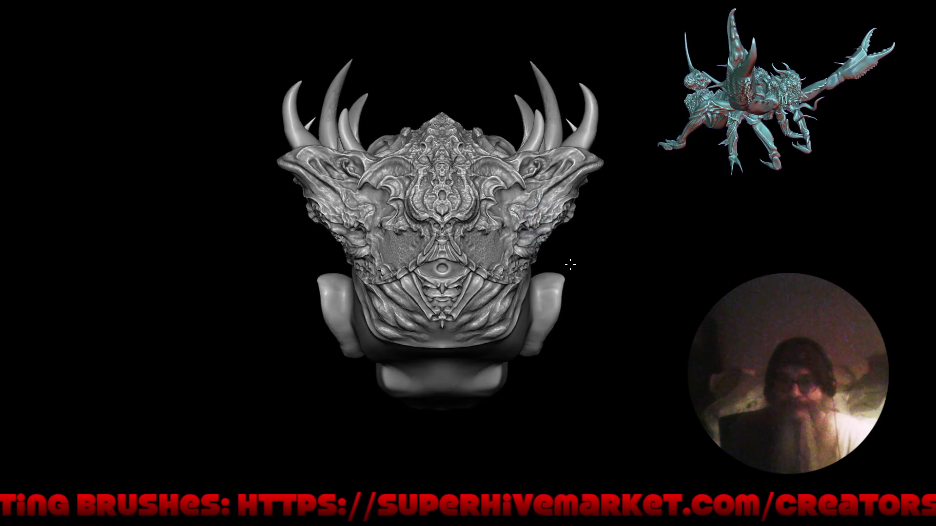
scroll(557, 263, up, 5)
mouse_move(459, 212)
ctrl+middle_down()
mouse_move(439, 278)
mouse_move(472, 320)
mouse_move(482, 257)
mouse_move(517, 265)
ctrl+middle_up()
mouse_move(518, 300)
middle_down()
mouse_move(518, 319)
mouse_move(502, 326)
mouse_move(454, 292)
mouse_move(323, 352)
mouse_move(249, 322)
mouse_move(451, 362)
mouse_move(439, 352)
middle_up()
scroll(440, 352, up, 2)
scroll(469, 256, up, 3)
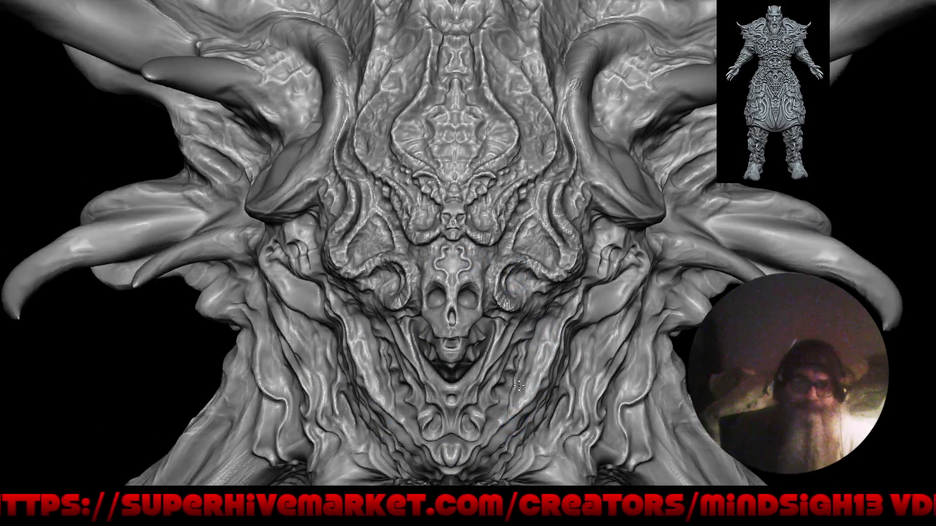
mouse_move(527, 379)
middle_down()
mouse_move(519, 385)
mouse_move(475, 351)
middle_up()
scroll(500, 410, down, 4)
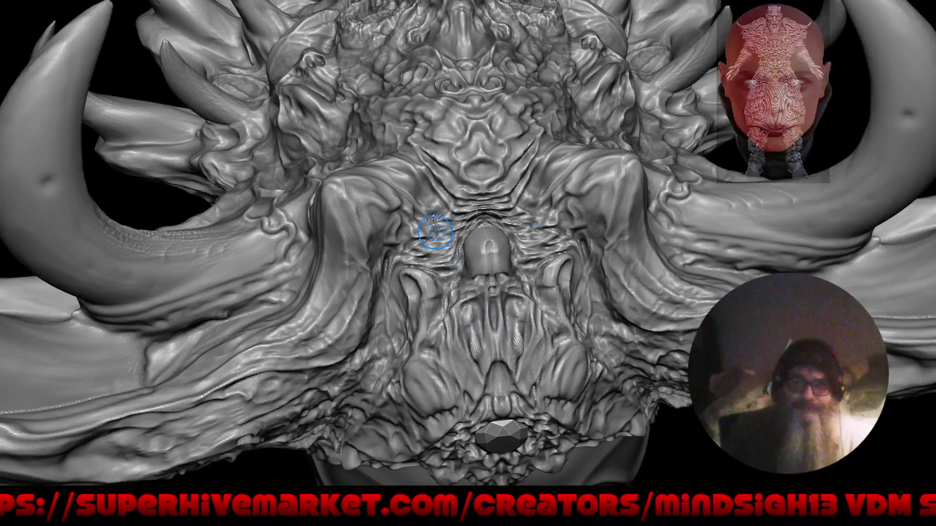
scroll(471, 336, up, 2)
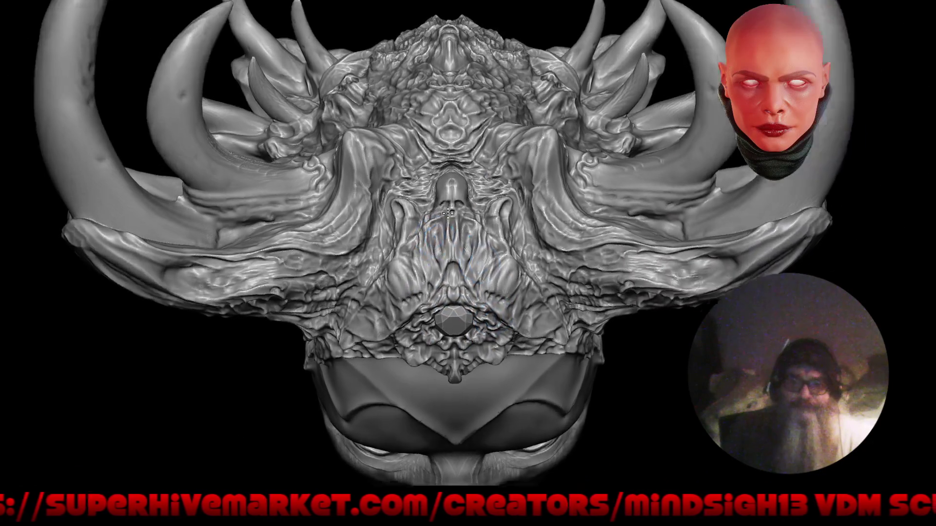
scroll(468, 292, up, 5)
middle_drag(467, 181, 511, 272)
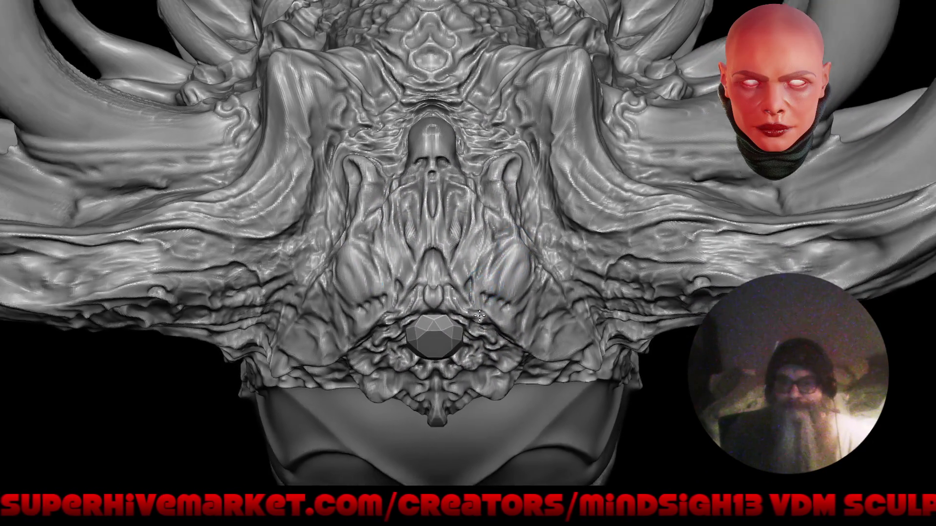
scroll(511, 272, down, 3)
middle_drag(469, 307, 480, 365)
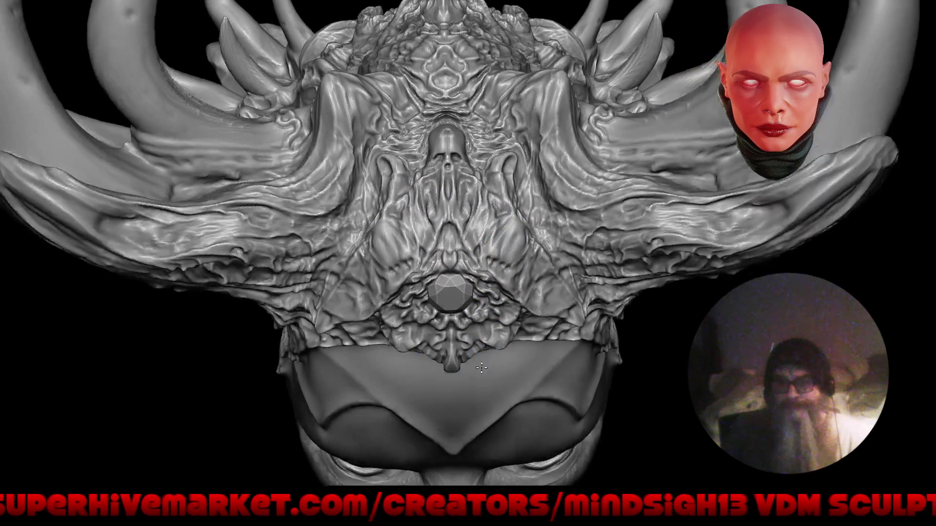
scroll(480, 364, down, 2)
scroll(461, 344, down, 2)
scroll(449, 332, down, 1)
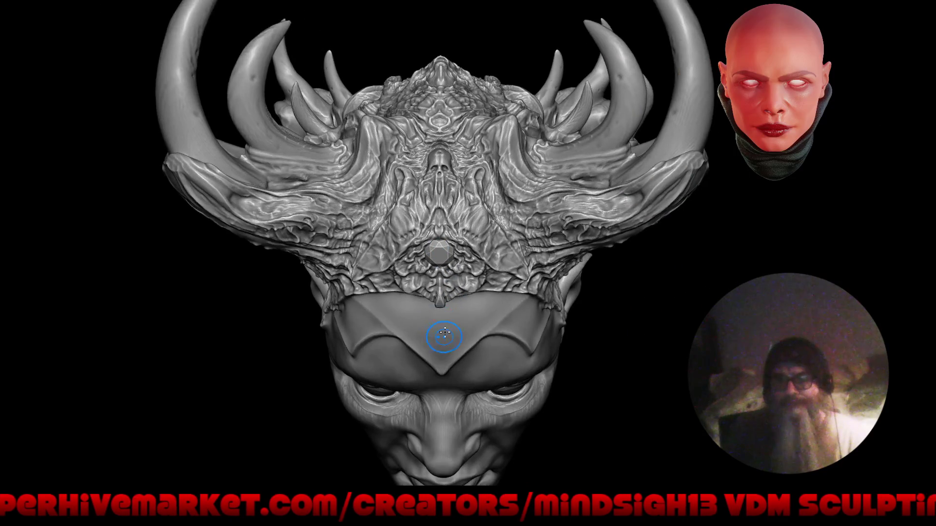
scroll(445, 325, down, 2)
mouse_move(445, 324)
middle_down()
mouse_move(449, 271)
mouse_move(463, 275)
mouse_move(462, 322)
mouse_move(346, 302)
middle_up()
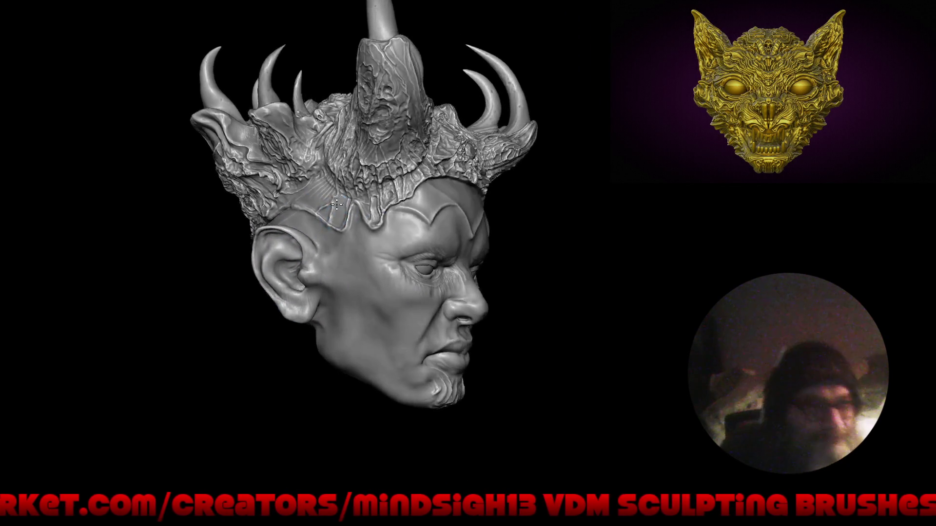
shift+middle_drag(291, 192, 365, 220)
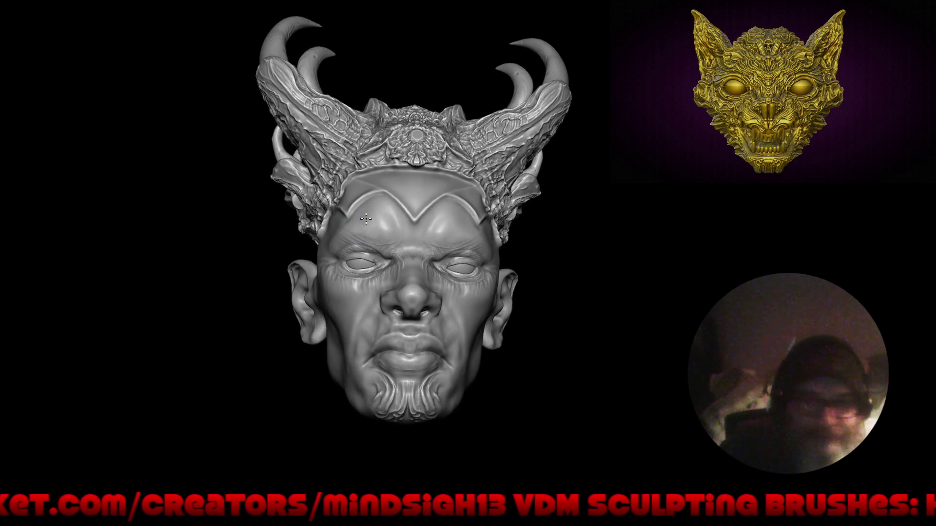
mouse_move(398, 172)
middle_down()
mouse_move(410, 233)
mouse_move(395, 316)
middle_up()
mouse_move(428, 280)
right_down()
mouse_move(541, 189)
mouse_move(560, 201)
right_up()
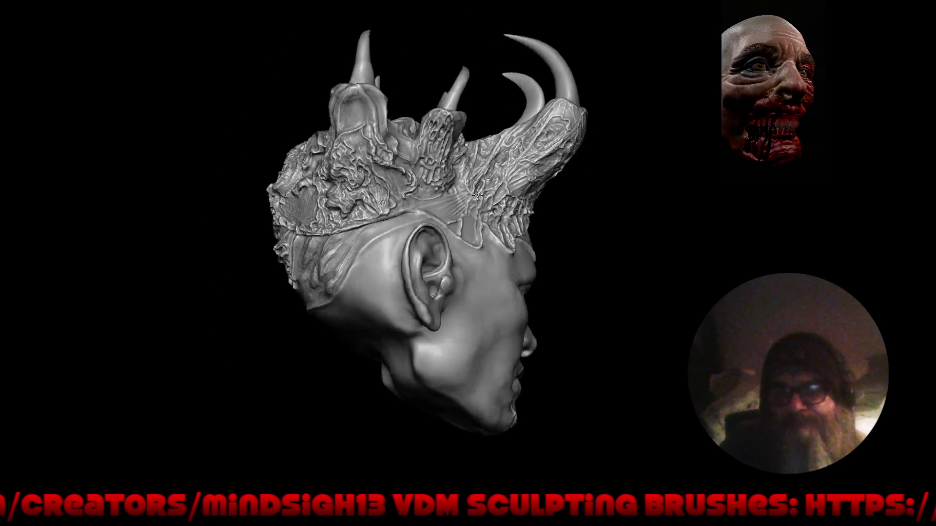
mouse_move(392, 208)
ctrl+right_down()
mouse_move(421, 252)
mouse_move(433, 240)
ctrl+right_up()
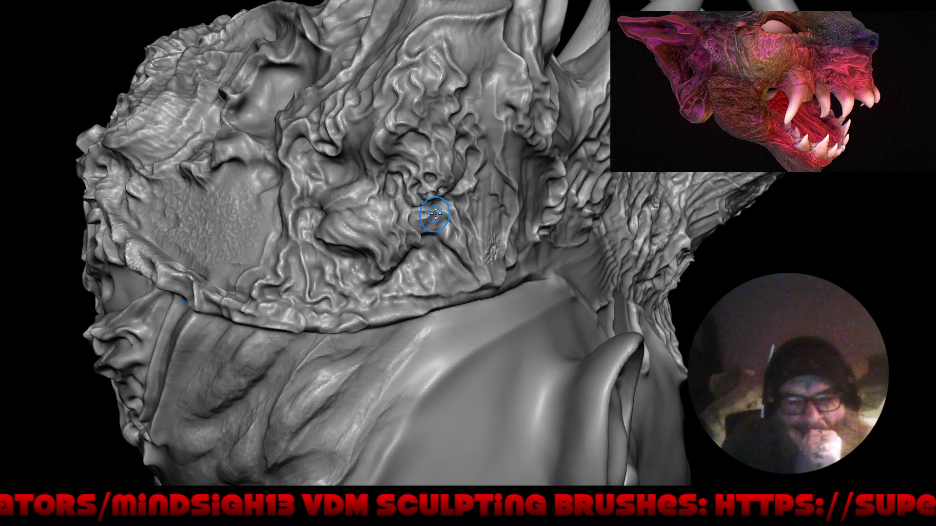
mouse_move(467, 154)
right_down()
mouse_move(498, 202)
mouse_move(480, 231)
right_up()
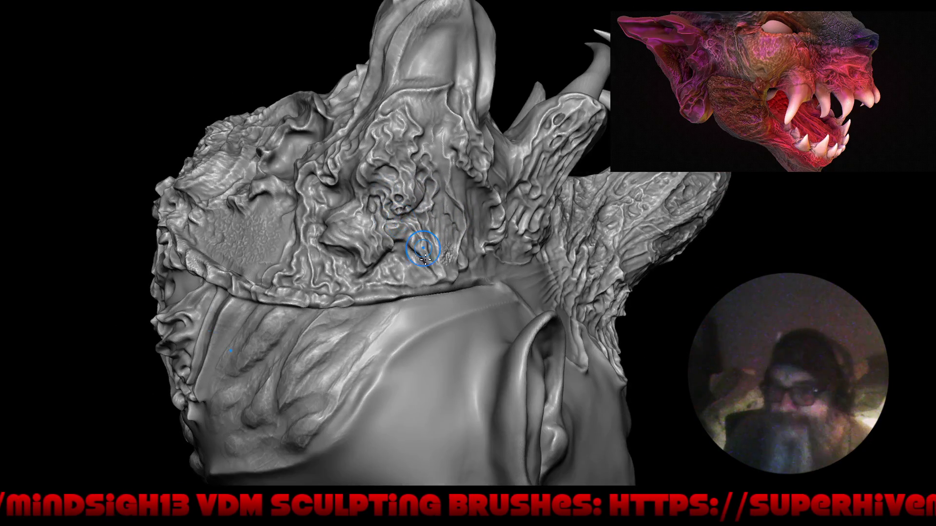
mouse_move(414, 215)
right_down()
mouse_move(454, 271)
mouse_move(466, 268)
mouse_move(439, 272)
mouse_move(447, 242)
mouse_move(424, 252)
right_up()
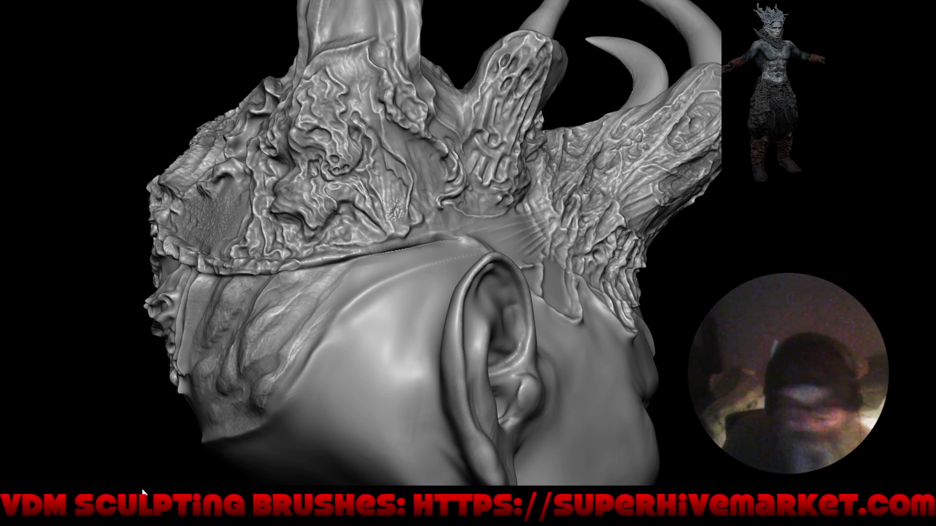
key(x)
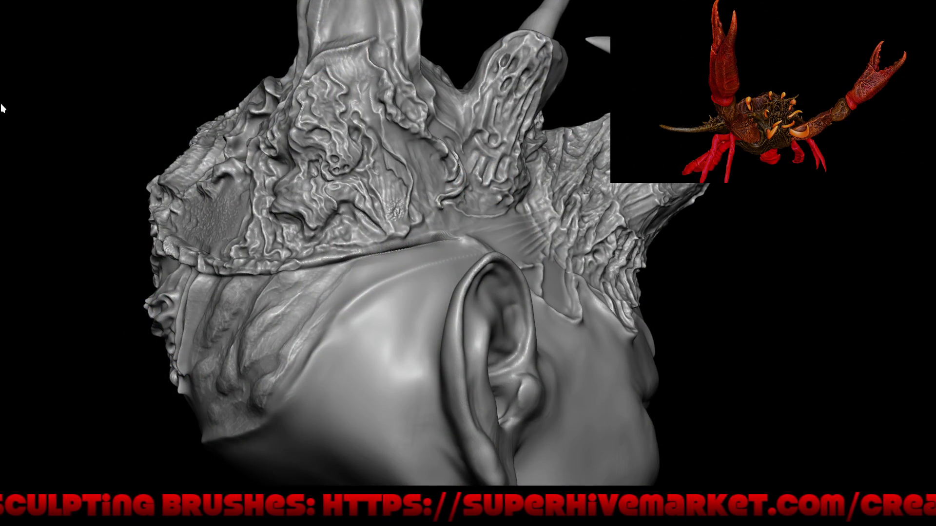
mouse_move(316, 89)
middle_down()
mouse_move(321, 220)
mouse_move(329, 205)
mouse_move(336, 212)
middle_up()
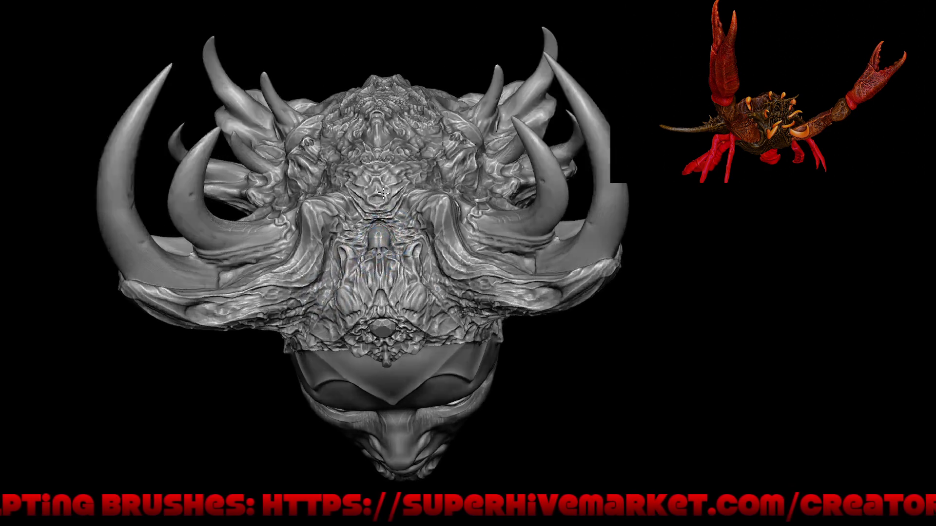
scroll(398, 163, up, 5)
Inspect the central skull ornament up close, then pull back over the whole crowned head
mouse_move(397, 164)
middle_down()
mouse_move(406, 209)
mouse_move(371, 196)
middle_up()
scroll(402, 208, up, 3)
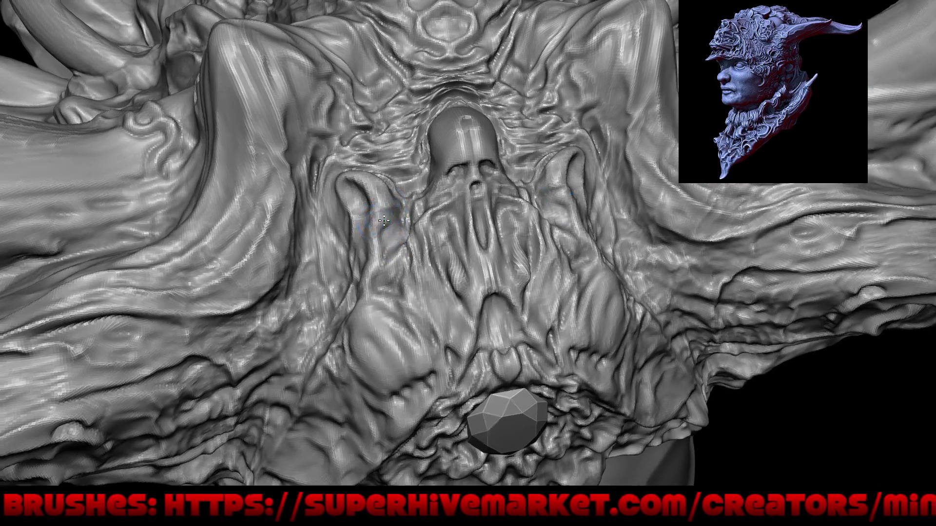
middle_drag(398, 215, 367, 217)
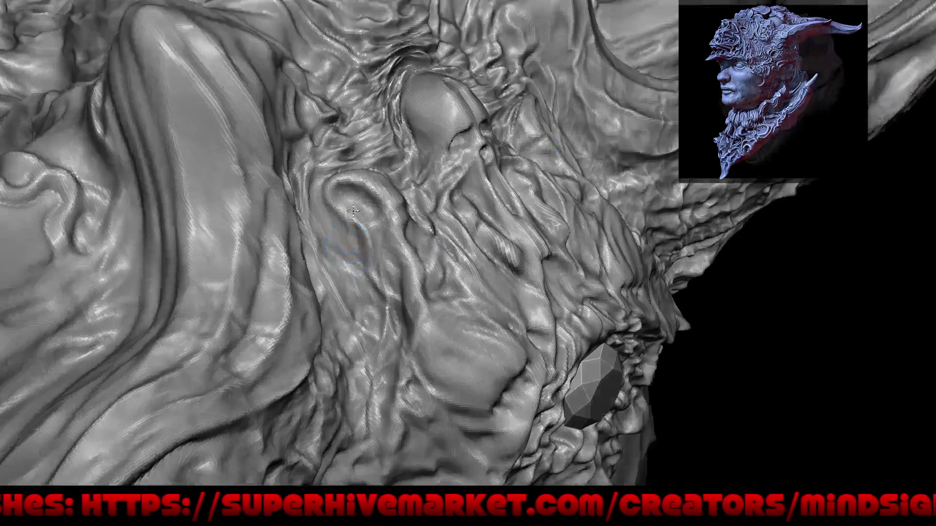
scroll(348, 264, up, 3)
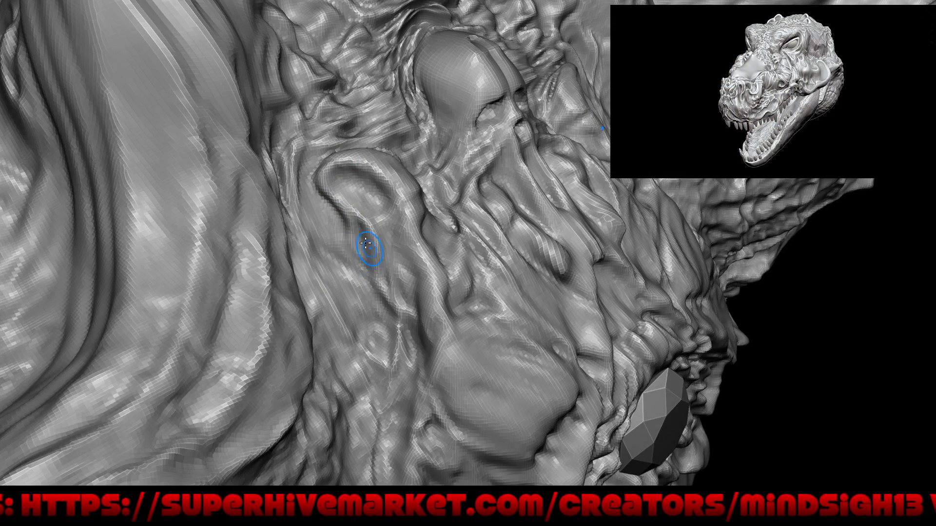
scroll(376, 256, down, 5)
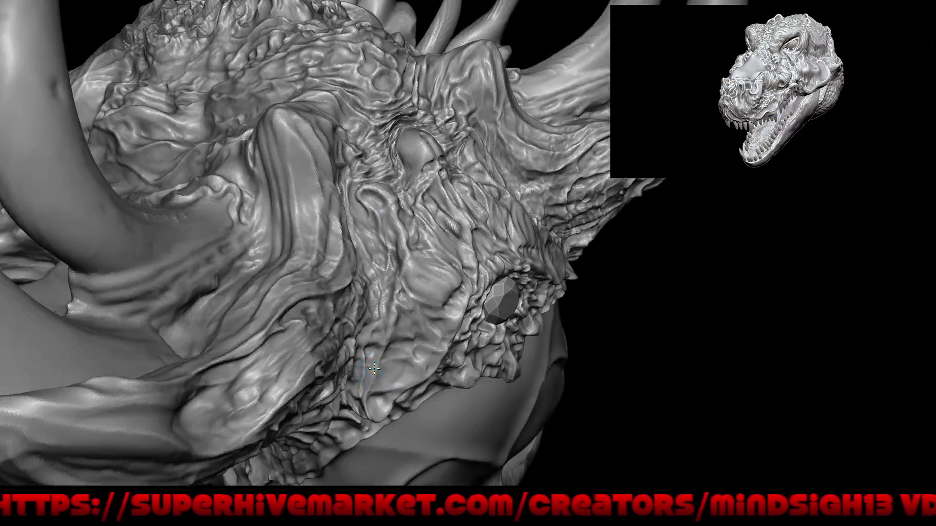
middle_drag(440, 228, 463, 304)
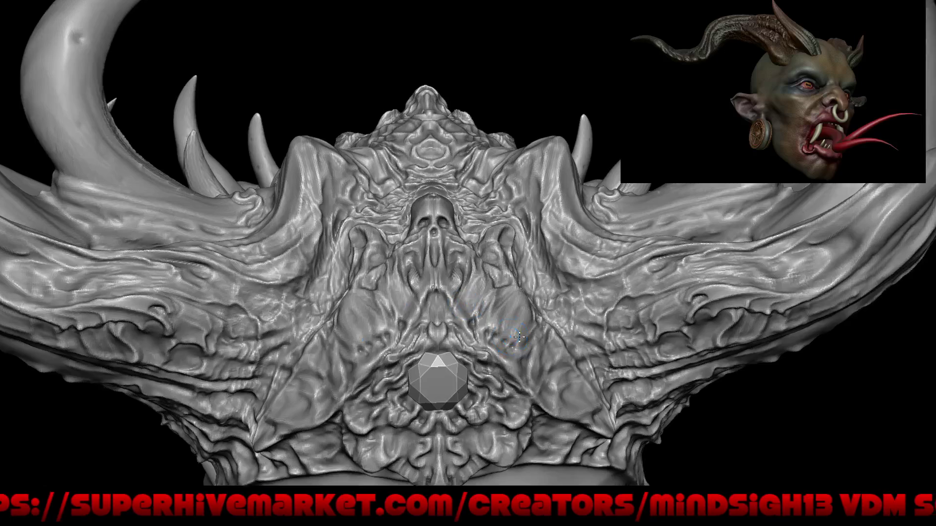
scroll(462, 304, up, 5)
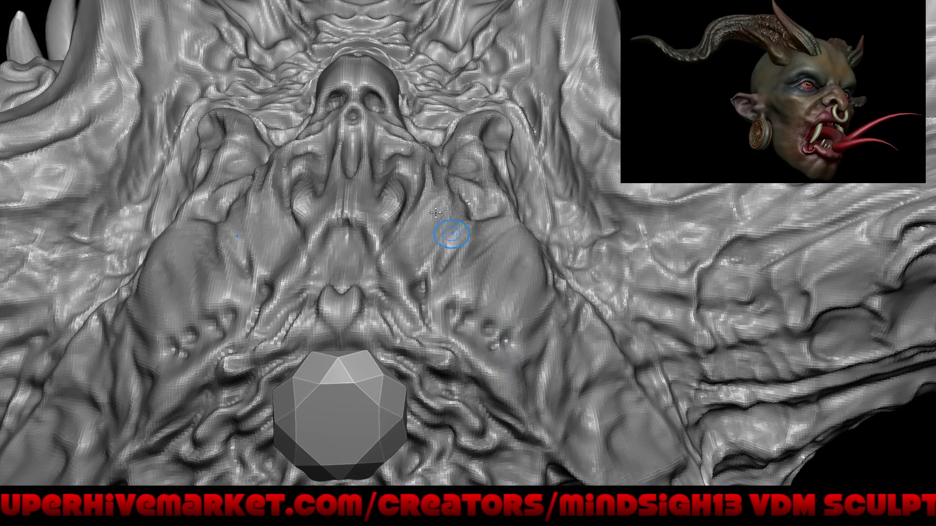
scroll(436, 213, down, 6)
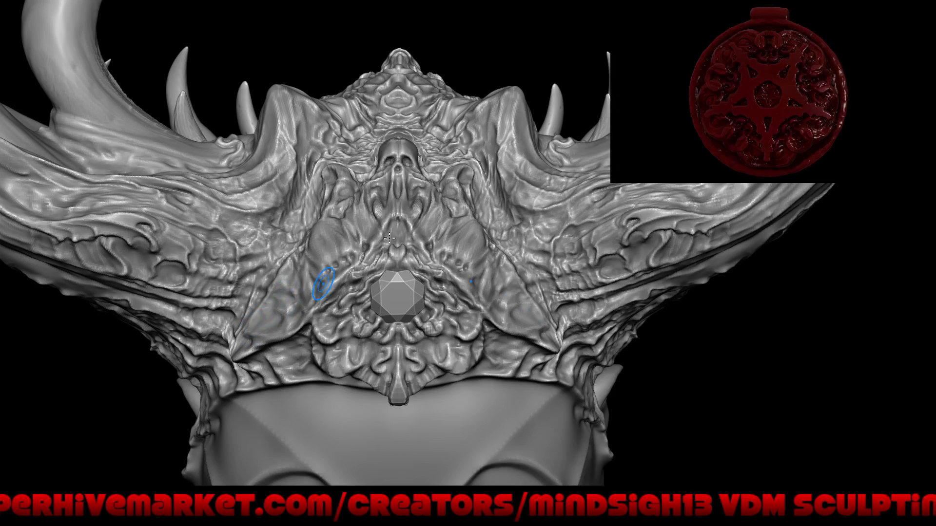
scroll(389, 239, up, 5)
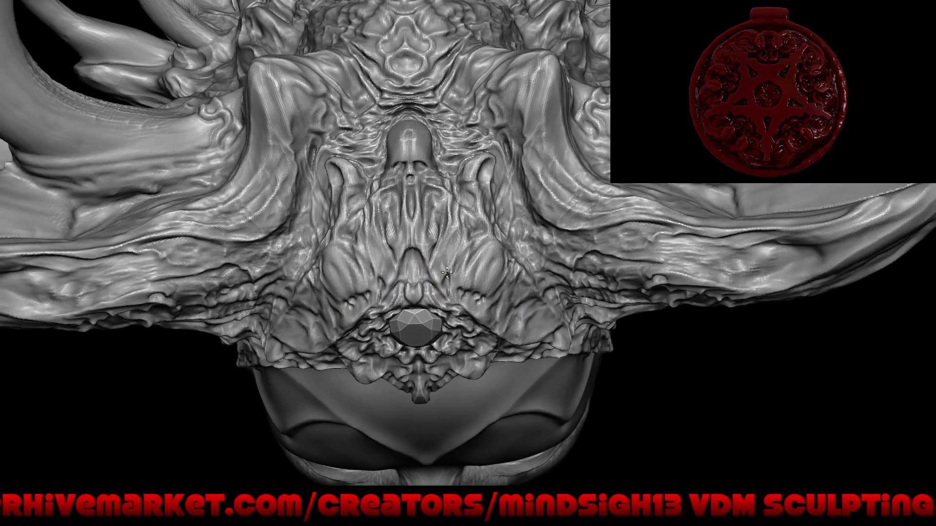
mouse_move(446, 273)
right_down()
mouse_move(430, 412)
mouse_move(427, 344)
right_up()
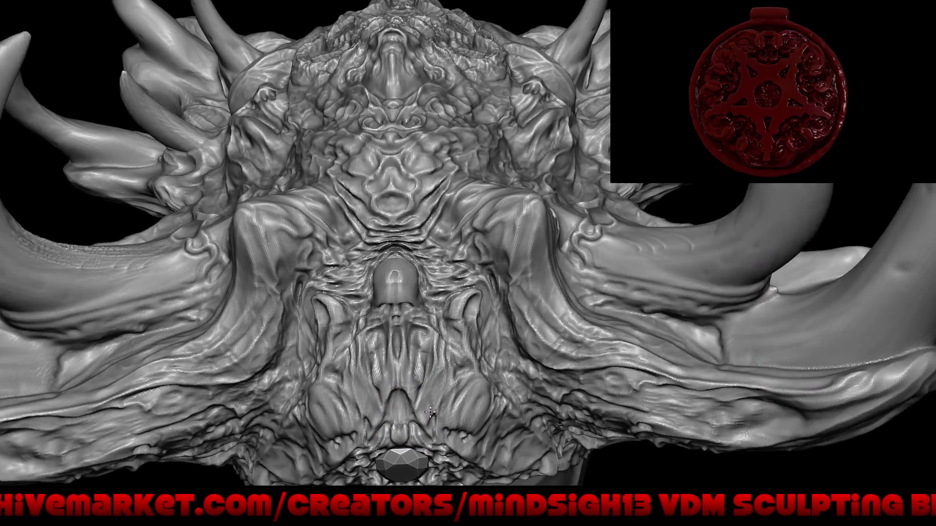
scroll(395, 223, down, 8)
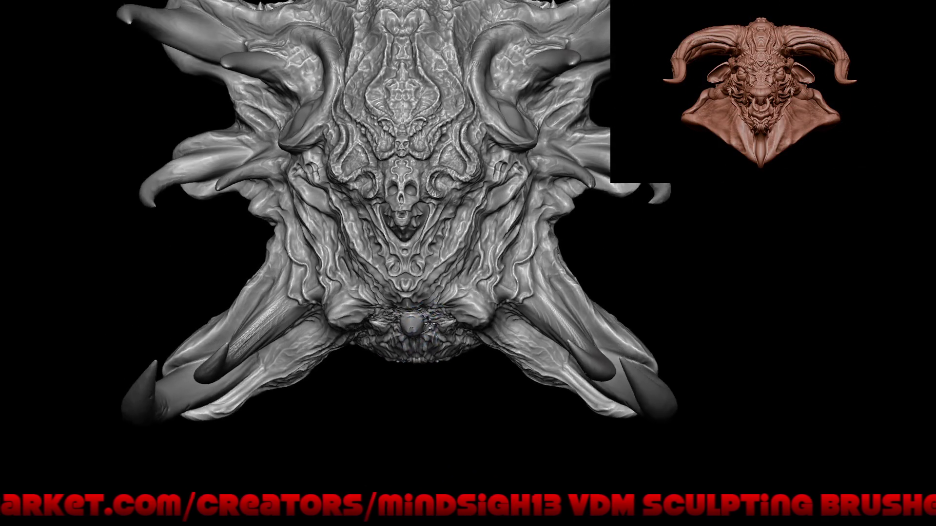
right_drag(407, 322, 423, 334)
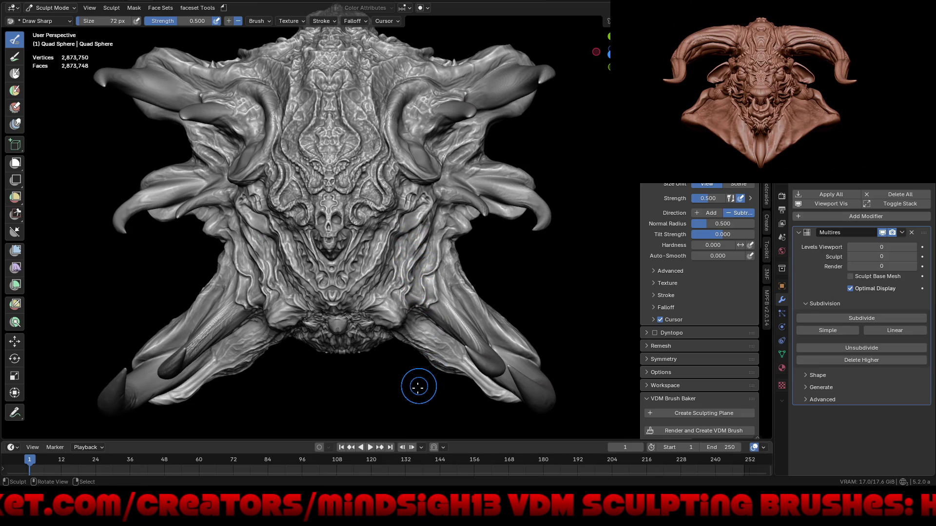
Start opening another file, choosing to save changes to nemesis5.blend first
click(13, 6)
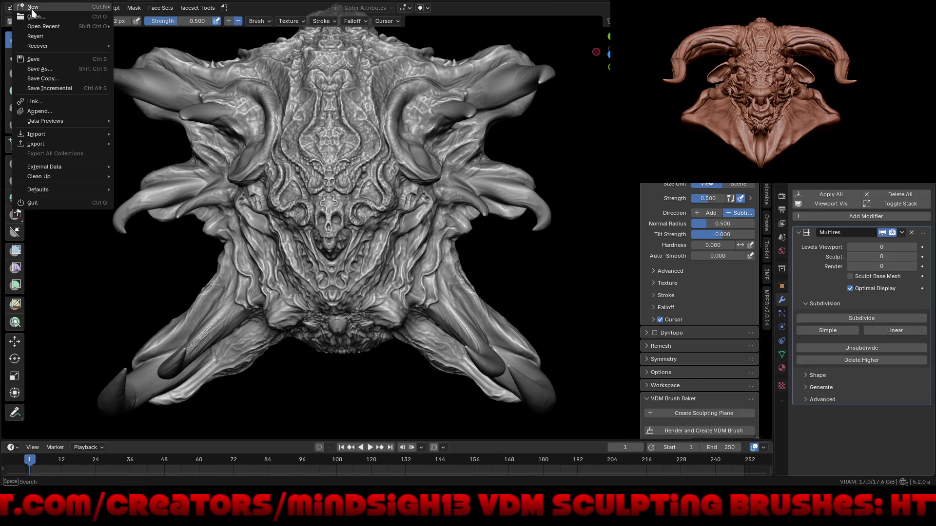
click(38, 20)
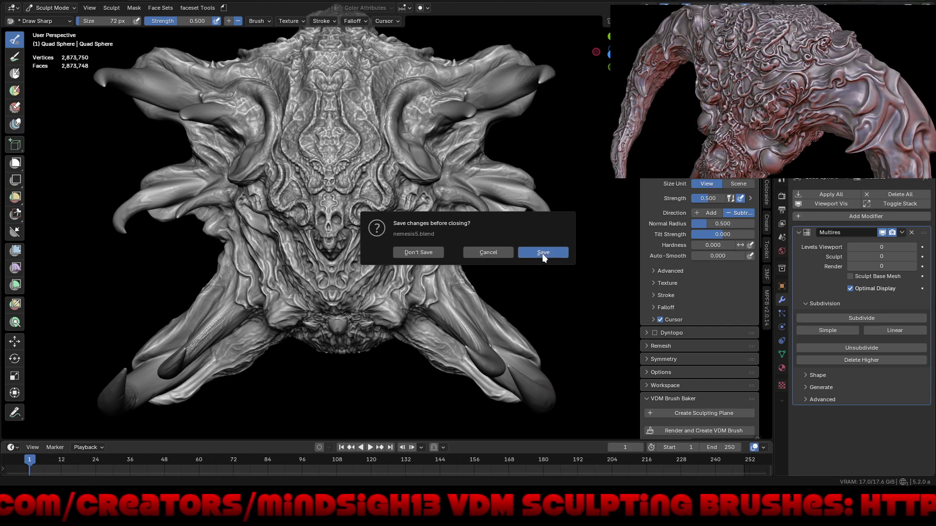
key(d)
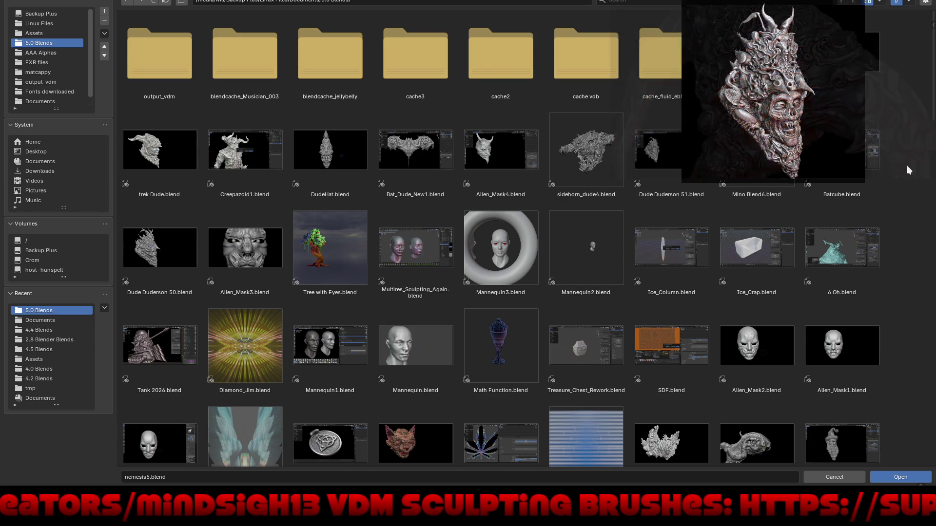
scroll(512, 256, down, 5)
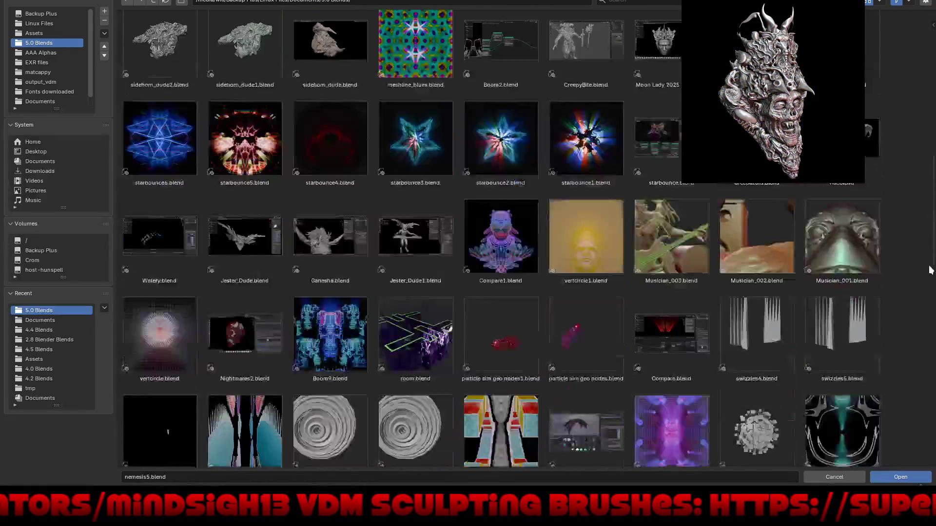
scroll(512, 256, down, 3)
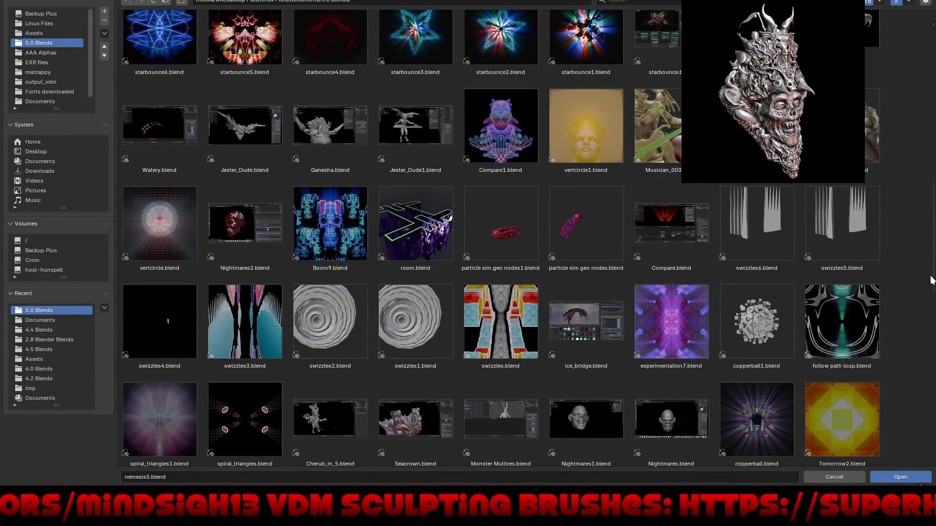
scroll(931, 280, down, 1)
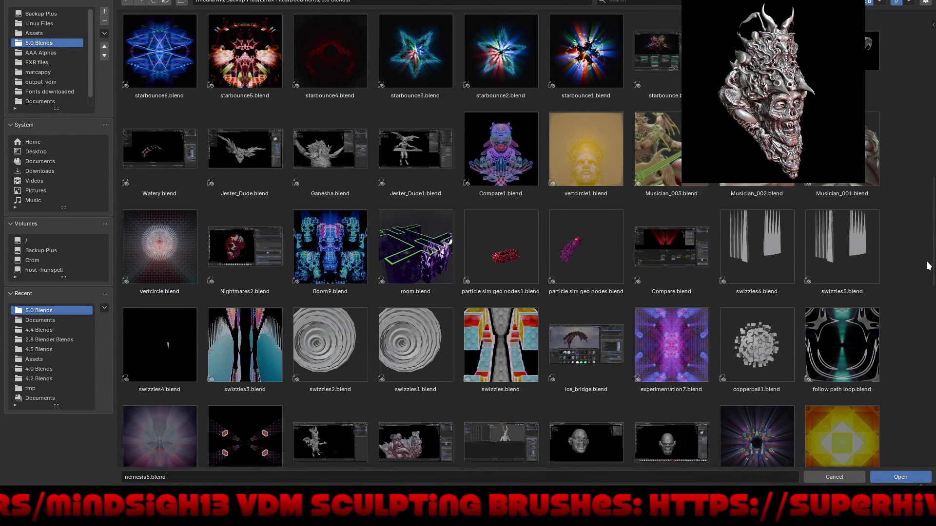
scroll(512, 256, up, 3)
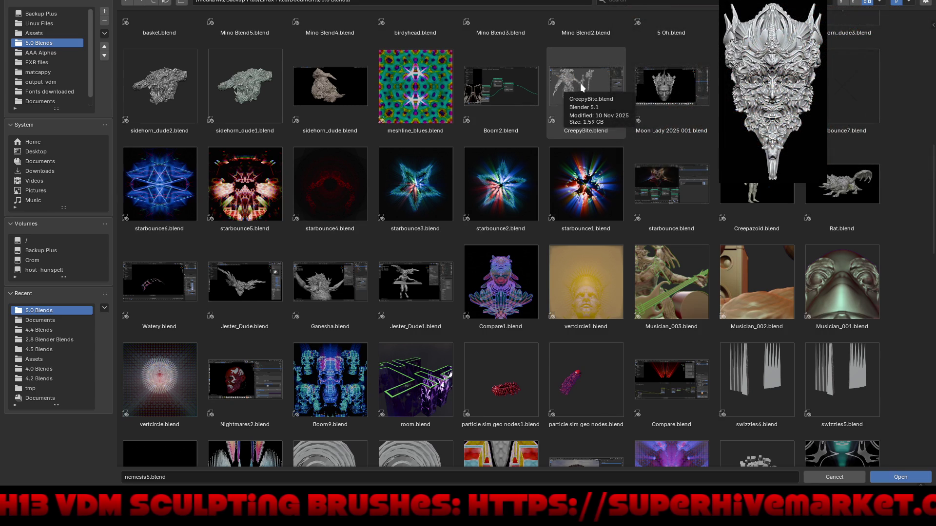
Open Musician_003.blend from the 5.0 Blends file browser
double_click(663, 288)
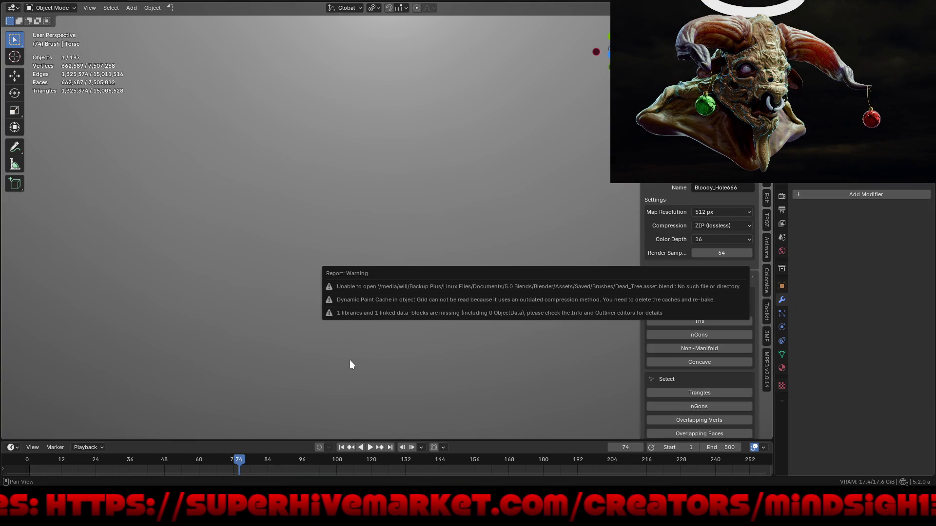
scroll(341, 228, up, 6)
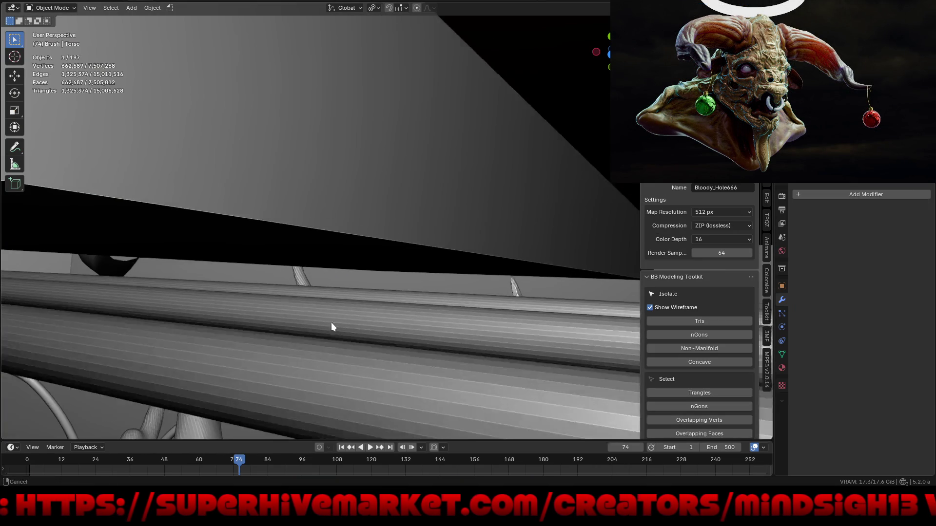
scroll(332, 323, down, 6)
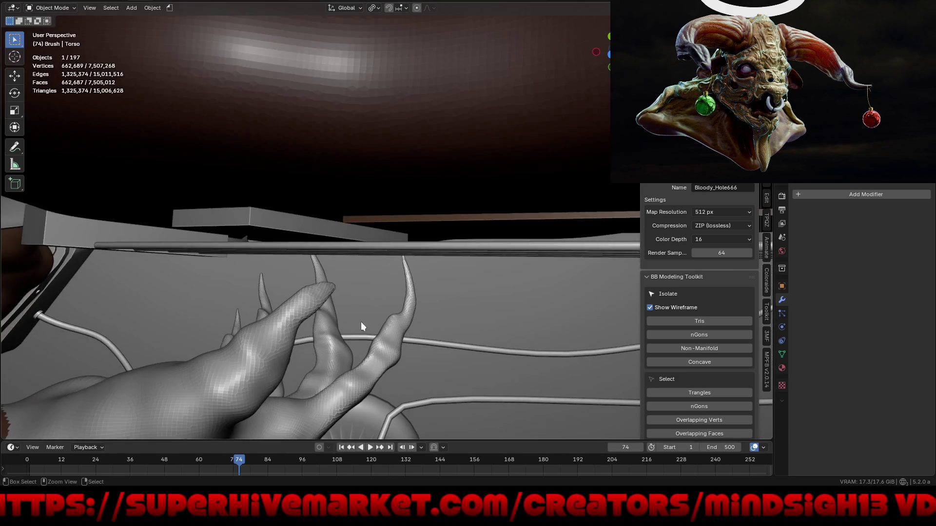
Orbit around the loaded demon guitarist scene before loading the creature head sculpt
mouse_move(360, 322)
middle_down()
mouse_move(362, 271)
mouse_move(473, 146)
middle_up()
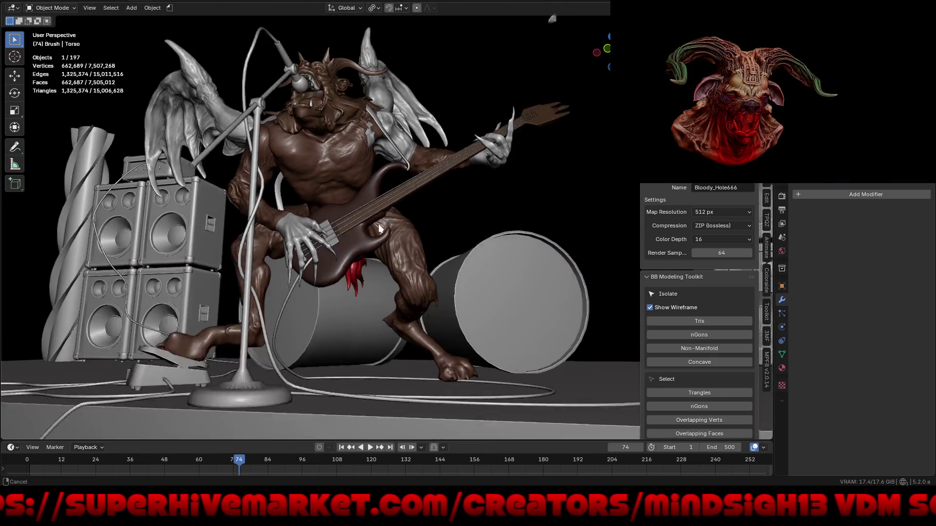
mouse_move(378, 224)
middle_down()
mouse_move(402, 252)
mouse_move(416, 228)
mouse_move(414, 262)
mouse_move(382, 305)
mouse_move(435, 300)
middle_up()
scroll(438, 270, down, 3)
scroll(433, 317, down, 3)
scroll(422, 391, down, 2)
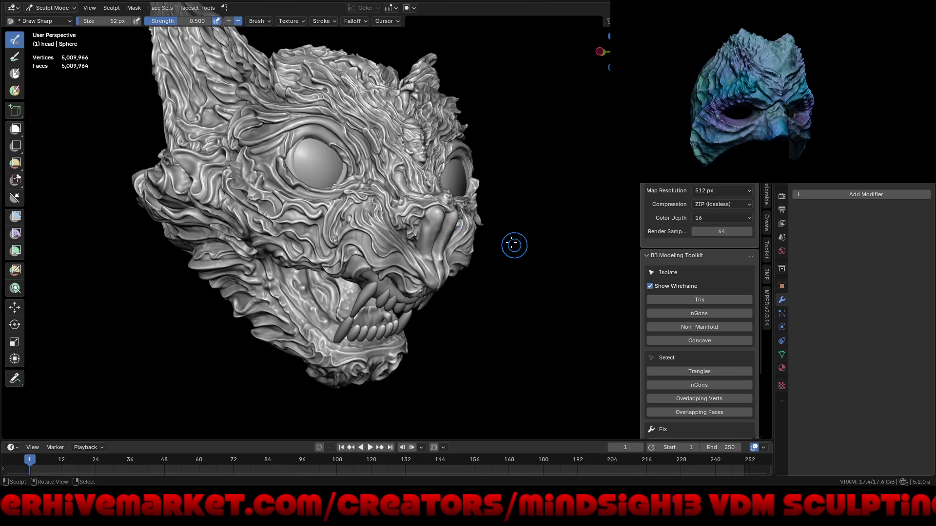